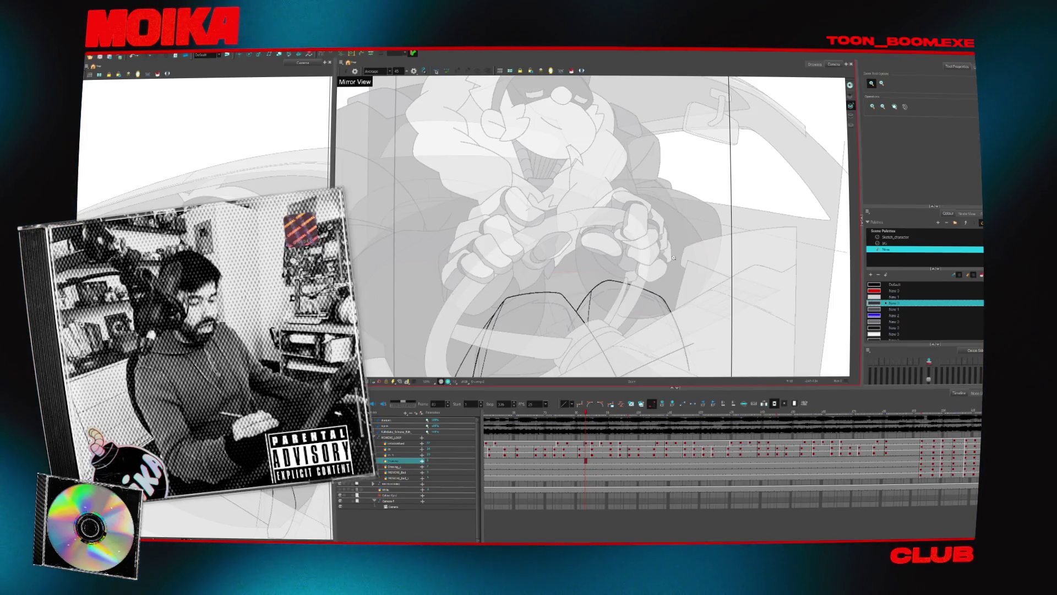
Select and then clear the right seat stroke while panning to frame the character's head.
{"action": "scroll", "coordinate": [673, 257], "scroll_direction": "down", "scroll_amount": 5}
{"action": "scroll", "coordinate": [620, 228], "scroll_direction": "up", "scroll_amount": 5}
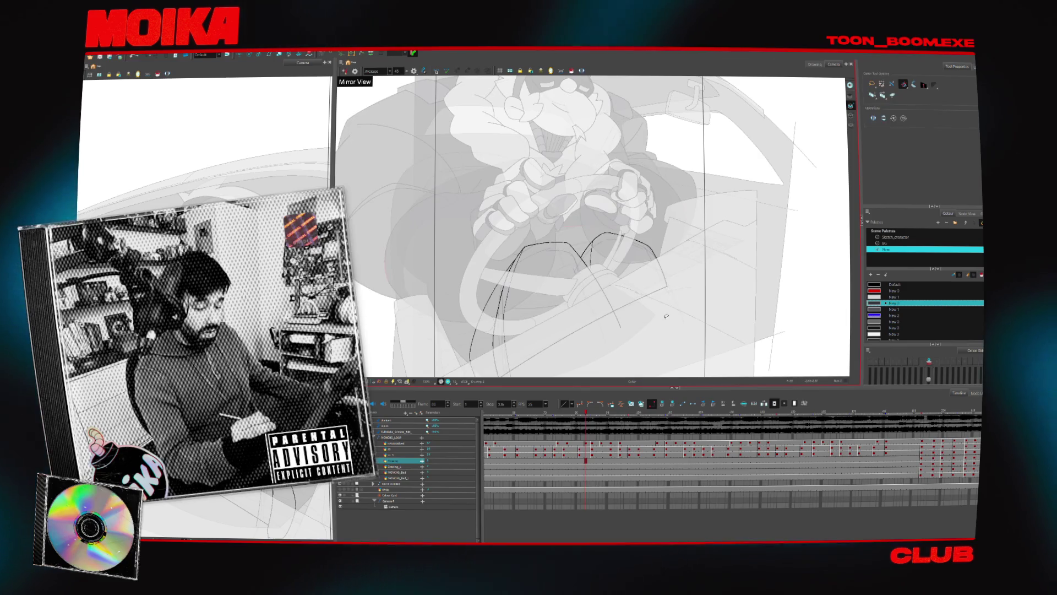
{"action": "key", "text": "alt+s"}
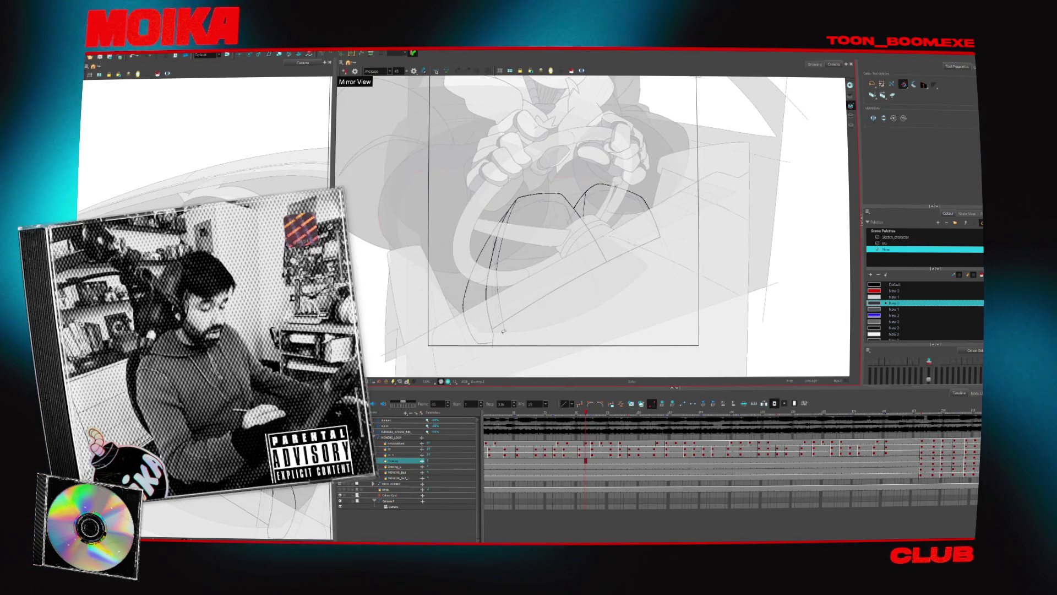
{"action": "left_click_drag", "start_coordinate": [523, 323], "coordinate": [500, 337]}
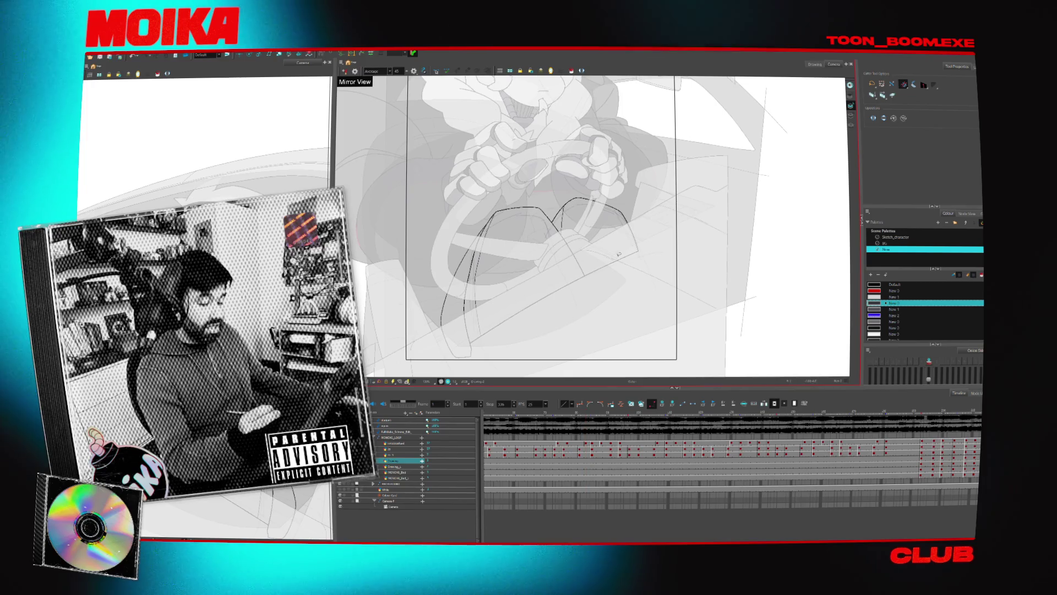
{"action": "key", "text": "alt+b"}
{"action": "left_click_drag", "start_coordinate": [529, 248], "coordinate": [522, 292]}
{"action": "key", "text": "alt+s"}
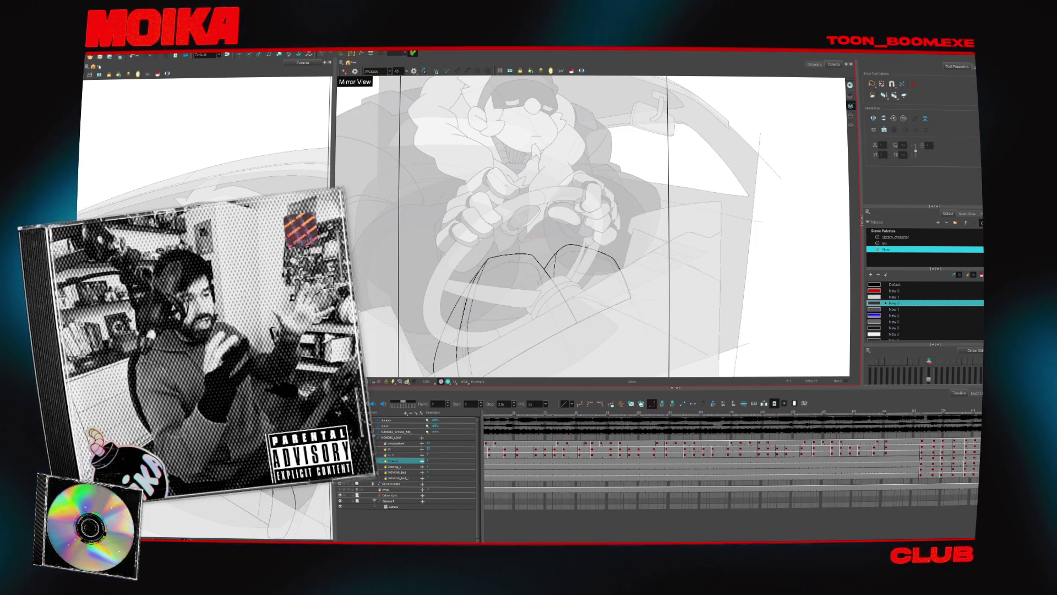
{"action": "left_click", "coordinate": [575, 245]}
{"action": "left_click_drag", "start_coordinate": [556, 329], "coordinate": [572, 310]}
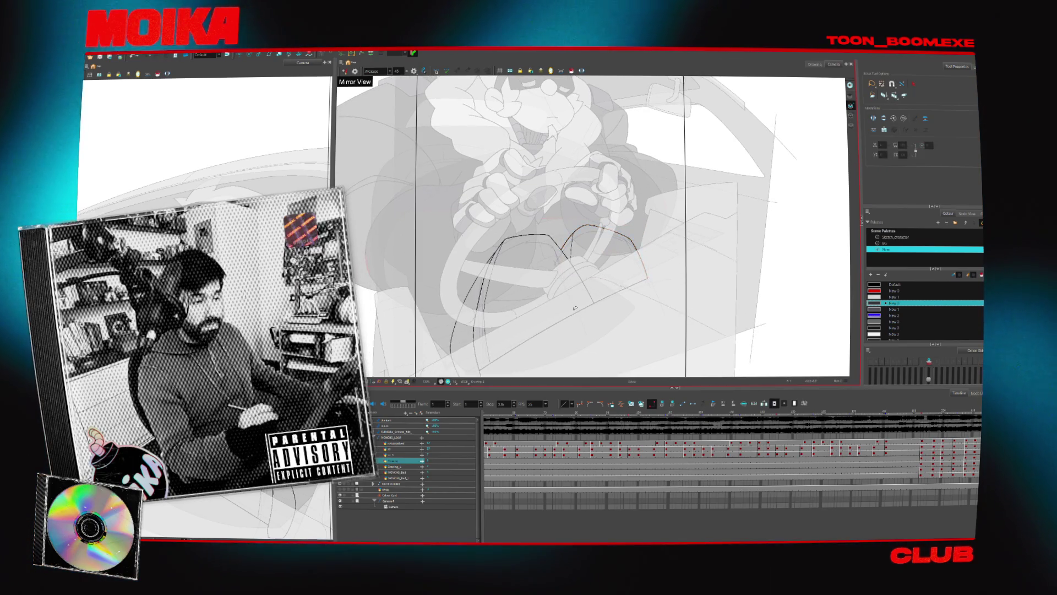
{"action": "left_click", "coordinate": [679, 277]}
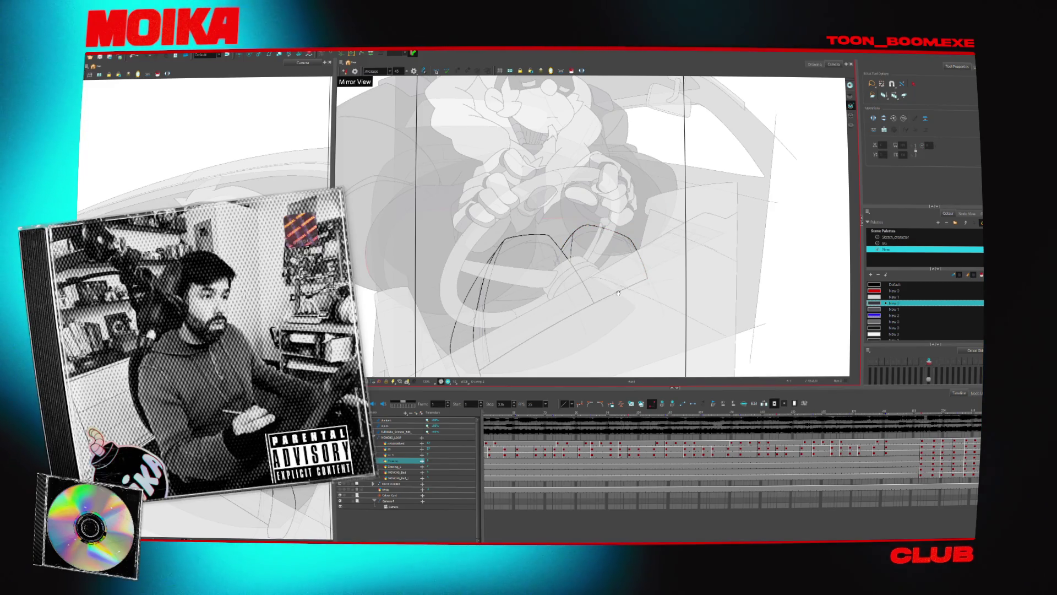
{"action": "left_click_drag", "start_coordinate": [618, 293], "coordinate": [635, 278]}
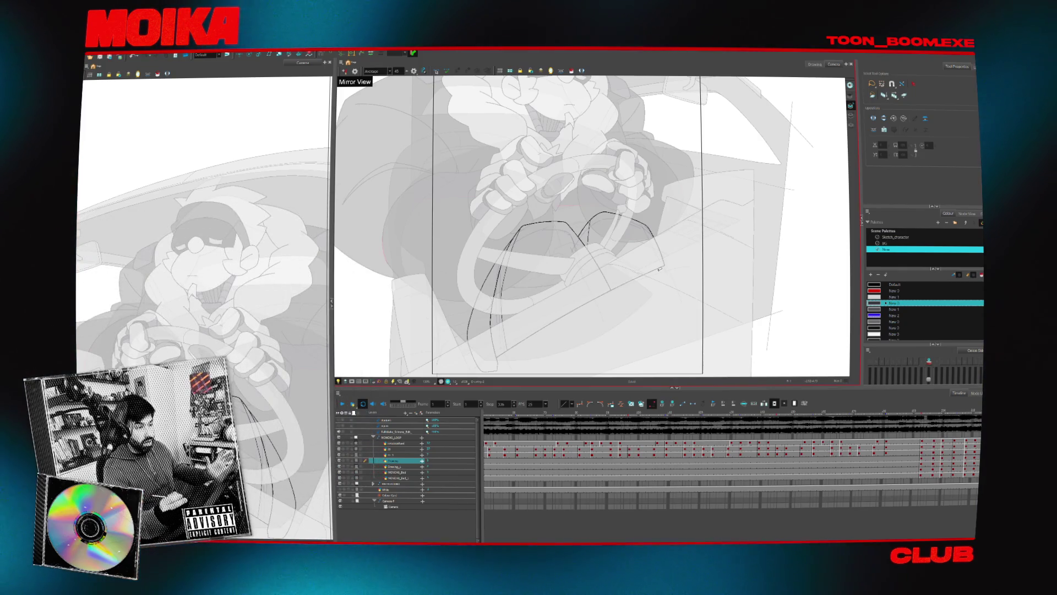
{"action": "left_click_drag", "start_coordinate": [580, 380], "coordinate": [576, 358]}
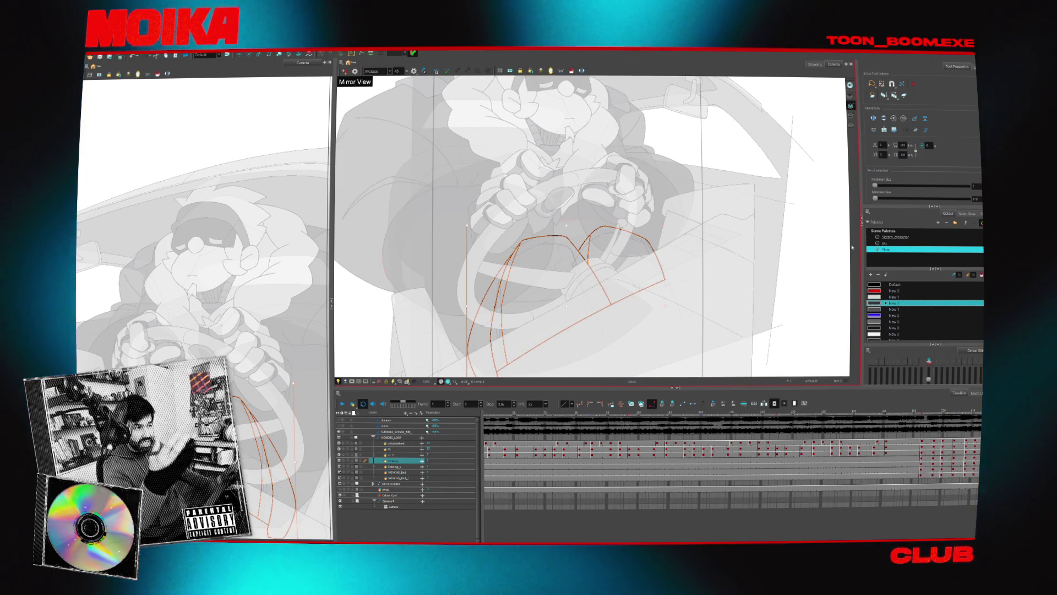
Browse the Sketch_character palette colours and make NADA the current colour.
{"action": "scroll", "coordinate": [719, 276], "scroll_direction": "up", "scroll_amount": 2}
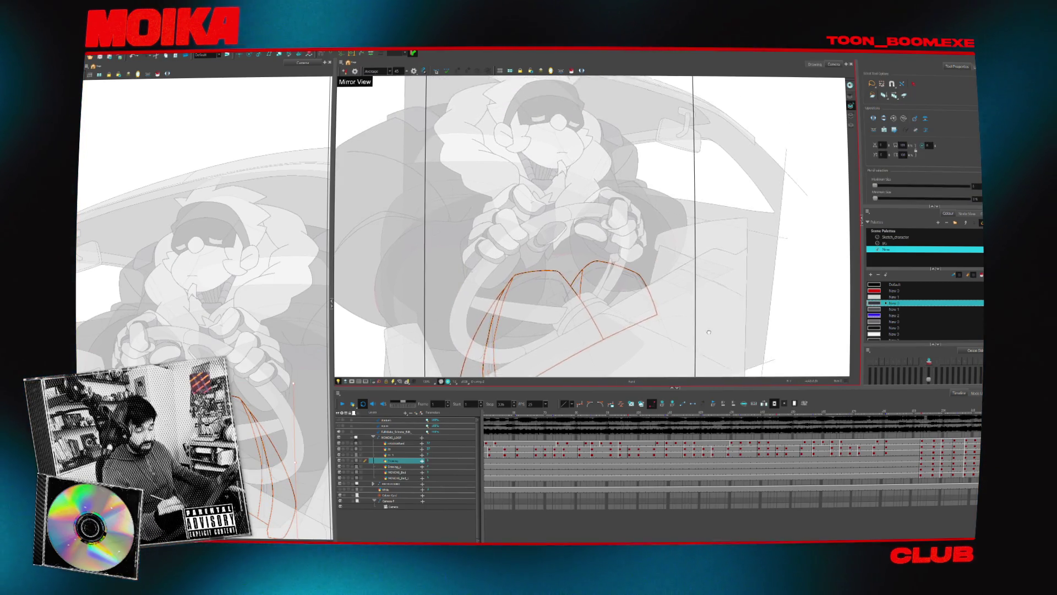
{"action": "scroll", "coordinate": [718, 276], "scroll_direction": "down", "scroll_amount": 2}
{"action": "left_click", "coordinate": [891, 238]}
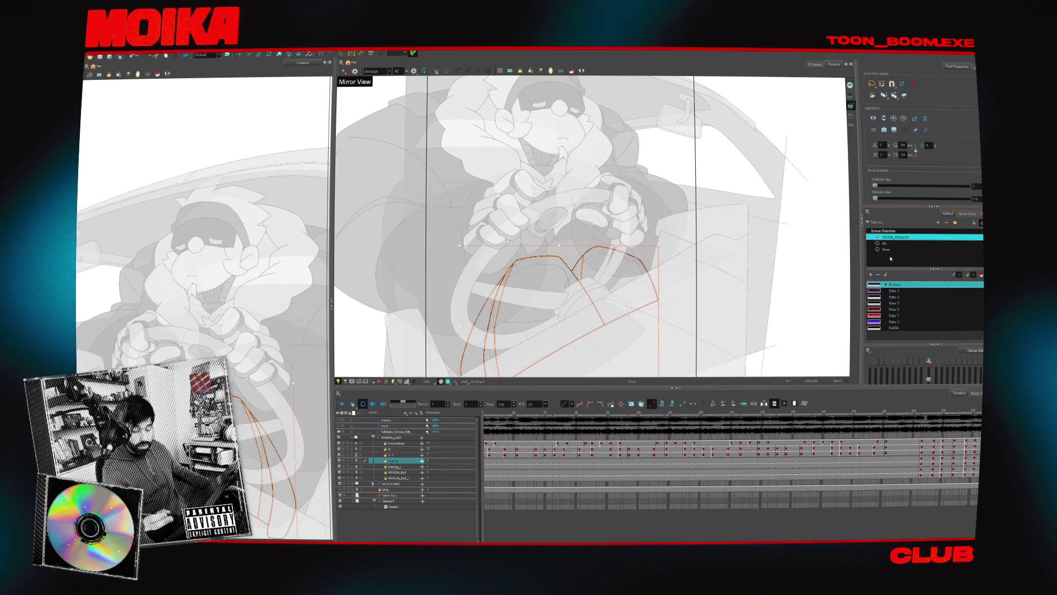
{"action": "left_click", "coordinate": [854, 209]}
{"action": "left_click", "coordinate": [852, 125]}
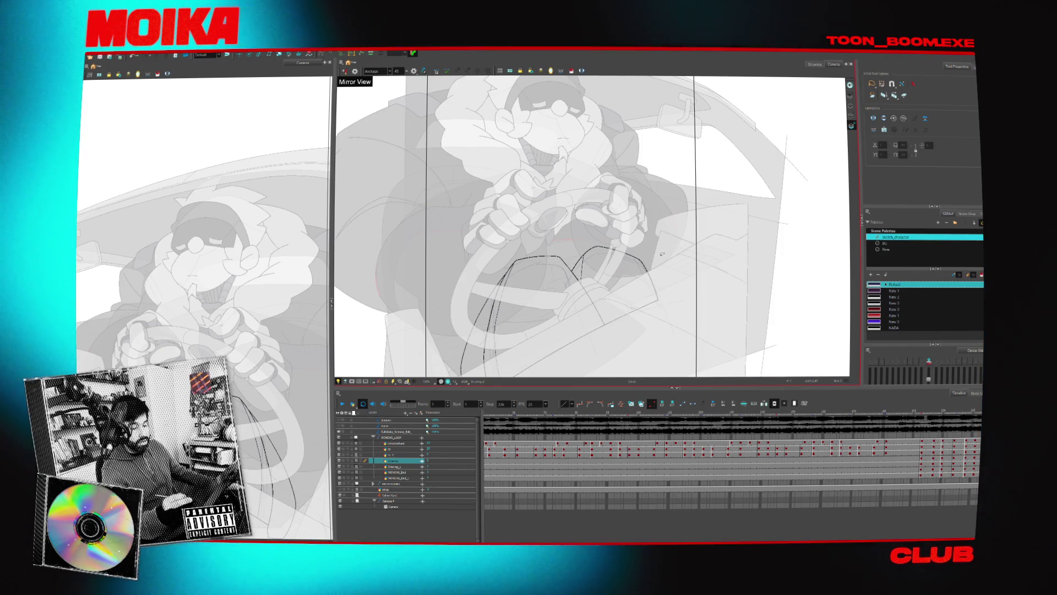
{"action": "scroll", "coordinate": [663, 250], "scroll_direction": "down", "scroll_amount": 2}
{"action": "key", "text": "ctrl+a"}
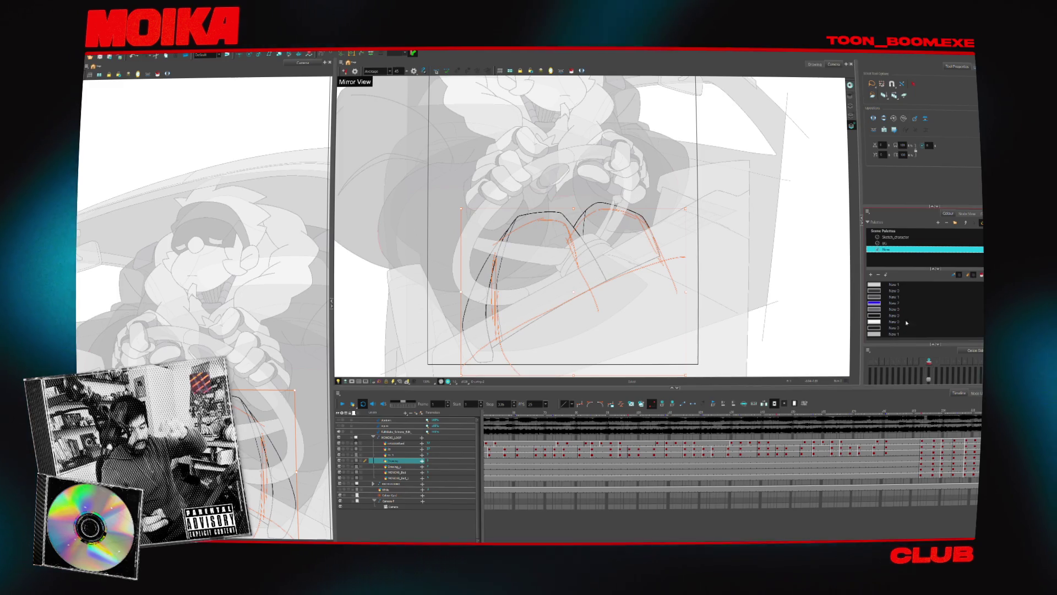
{"action": "left_click", "coordinate": [895, 243]}
{"action": "left_click", "coordinate": [910, 236]}
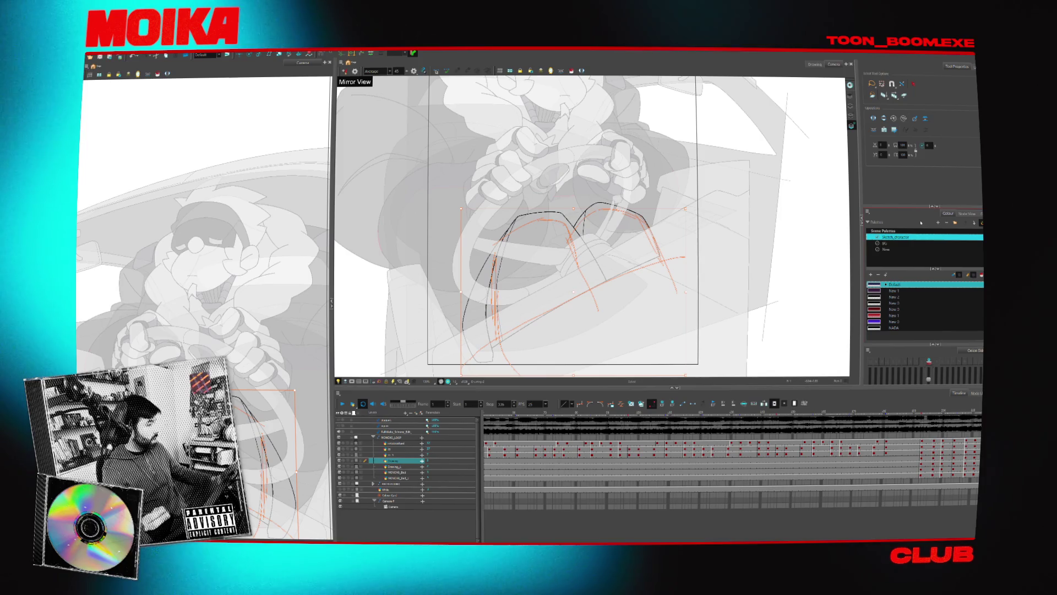
{"action": "left_click", "coordinate": [894, 328]}
{"action": "left_click", "coordinate": [808, 324]}
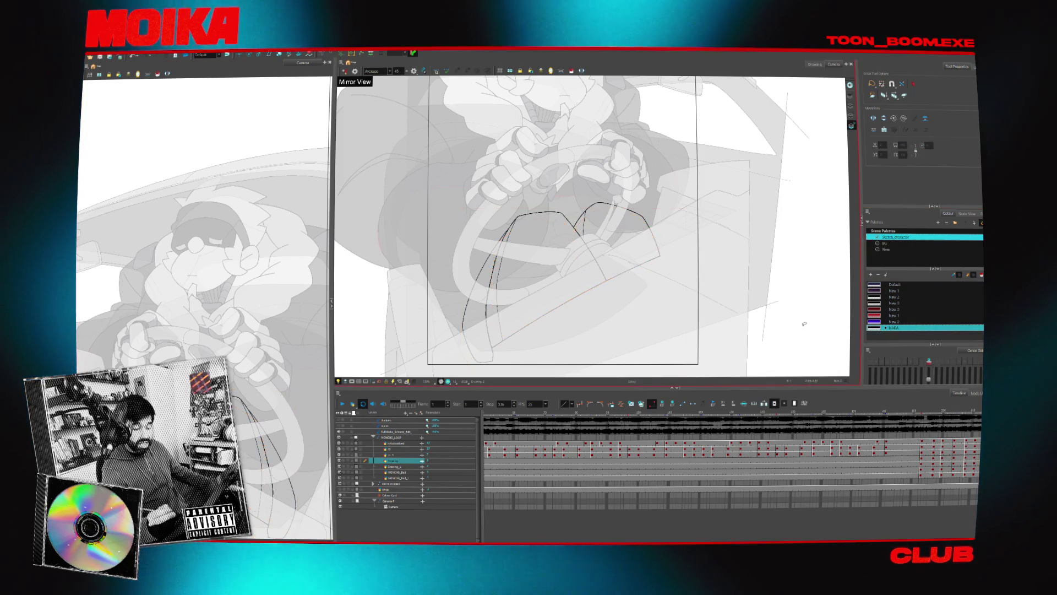
Pan down to the seat and select the dark seat outline strokes below the steering wheel.
{"action": "left_click_drag", "start_coordinate": [738, 306], "coordinate": [744, 317]}
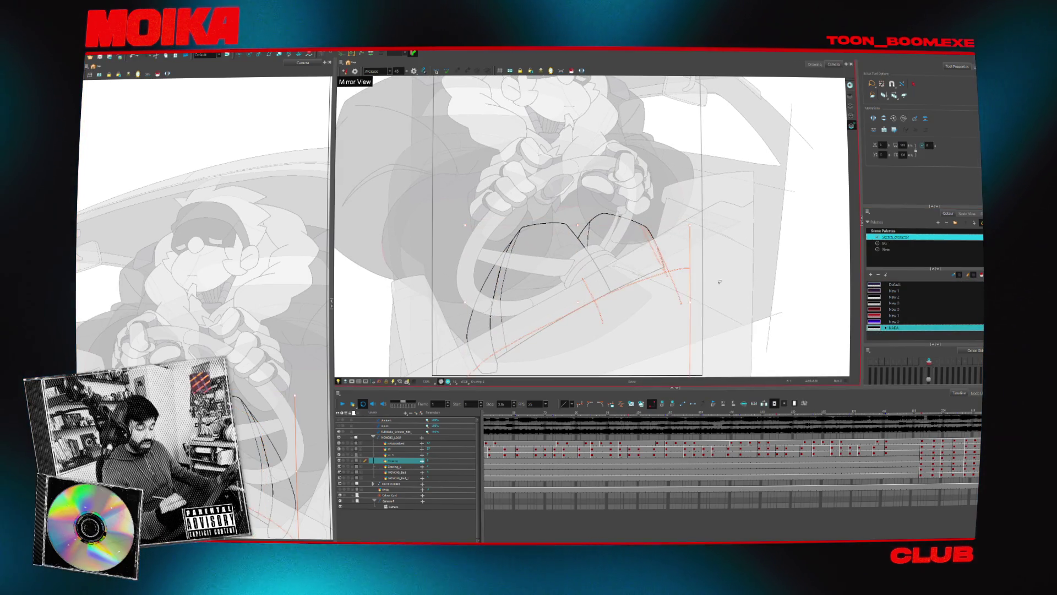
{"action": "mouse_move", "coordinate": [720, 282]}
{"action": "left_mouse_down"}
{"action": "mouse_move", "coordinate": [716, 328]}
{"action": "mouse_move", "coordinate": [684, 347]}
{"action": "left_mouse_up"}
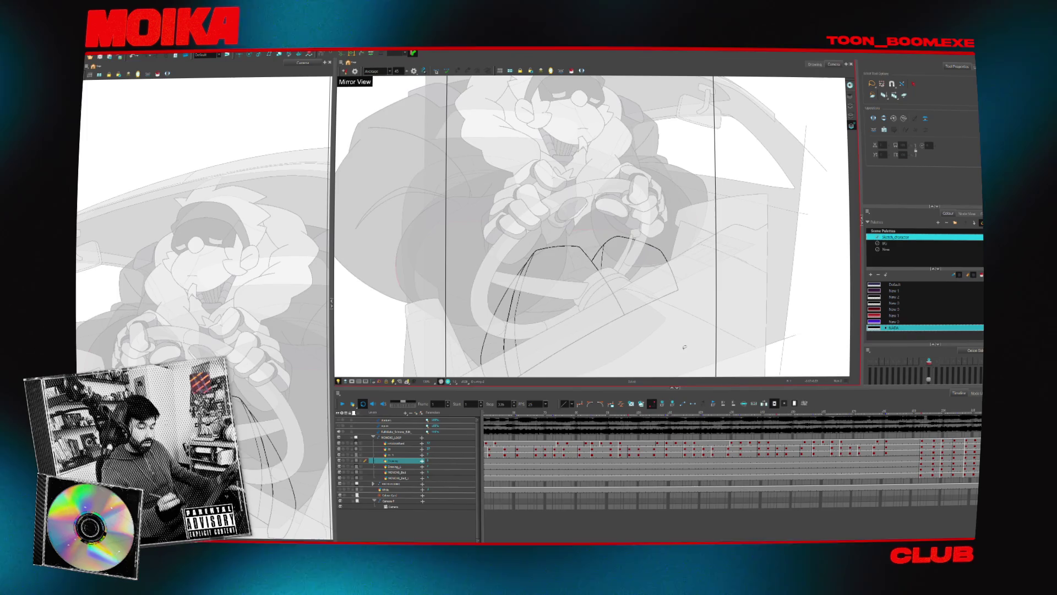
{"action": "key", "text": "ctrl+a"}
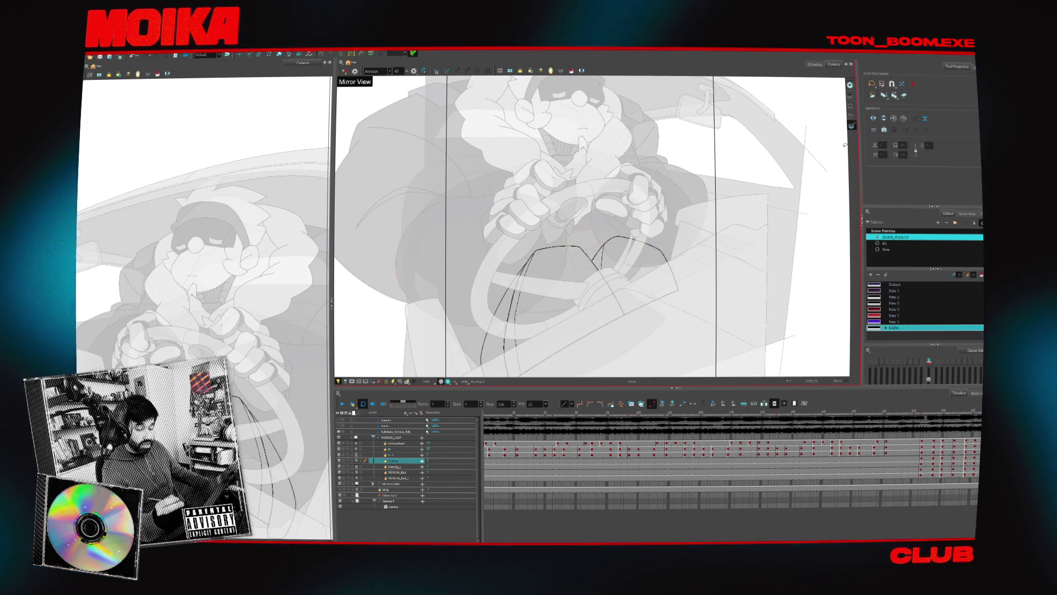
{"action": "key", "text": "ctrl+a"}
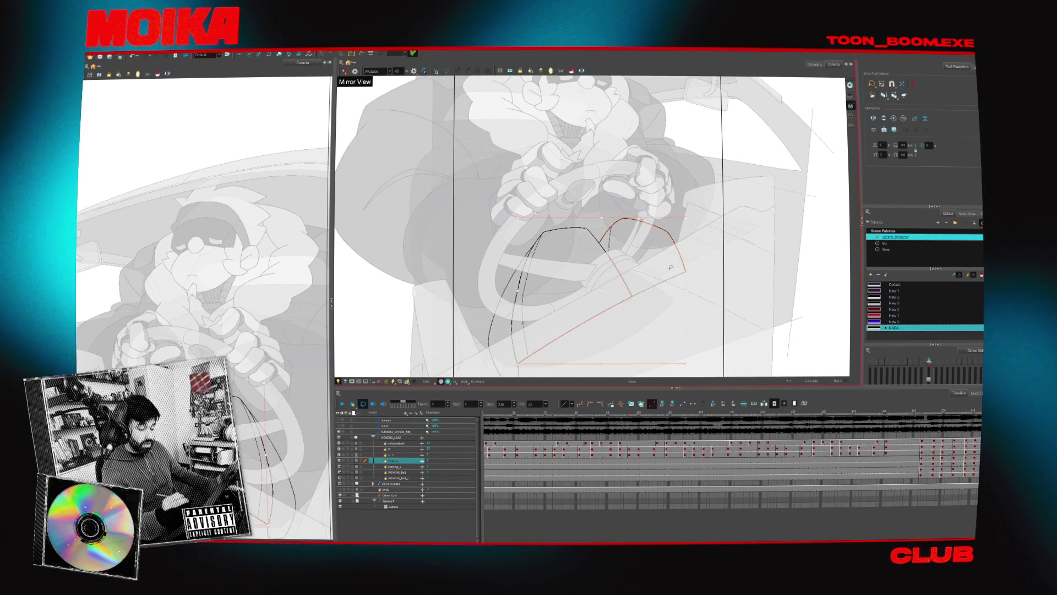
{"action": "left_click_drag", "start_coordinate": [654, 275], "coordinate": [528, 346]}
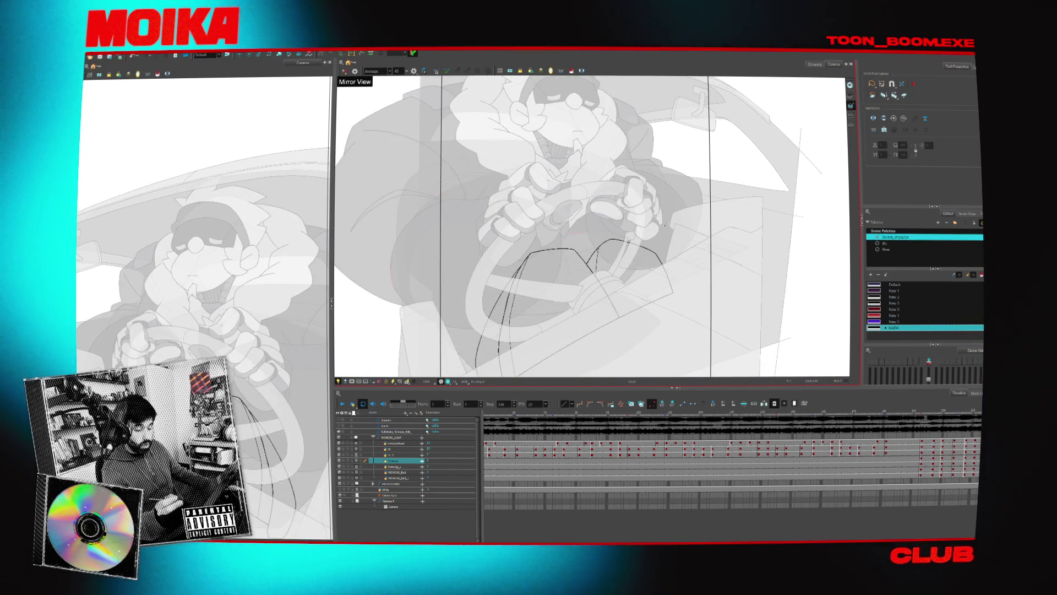
{"action": "key", "text": "ctrl+a"}
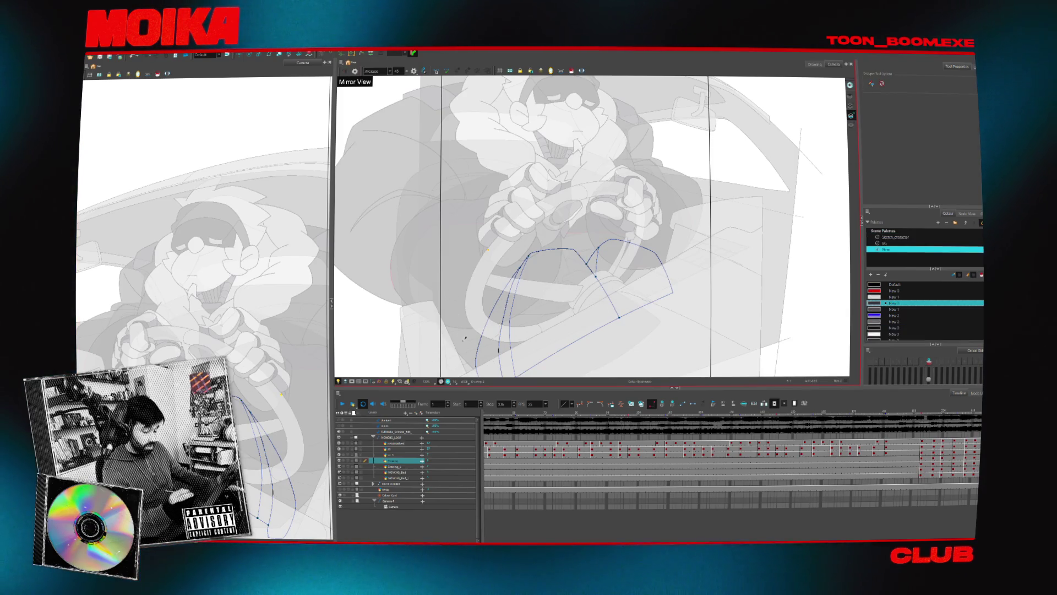
Fill the selected seat outlines with dark colour, then deselect the new filled shape.
{"action": "key", "text": "ctrl+shift+f"}
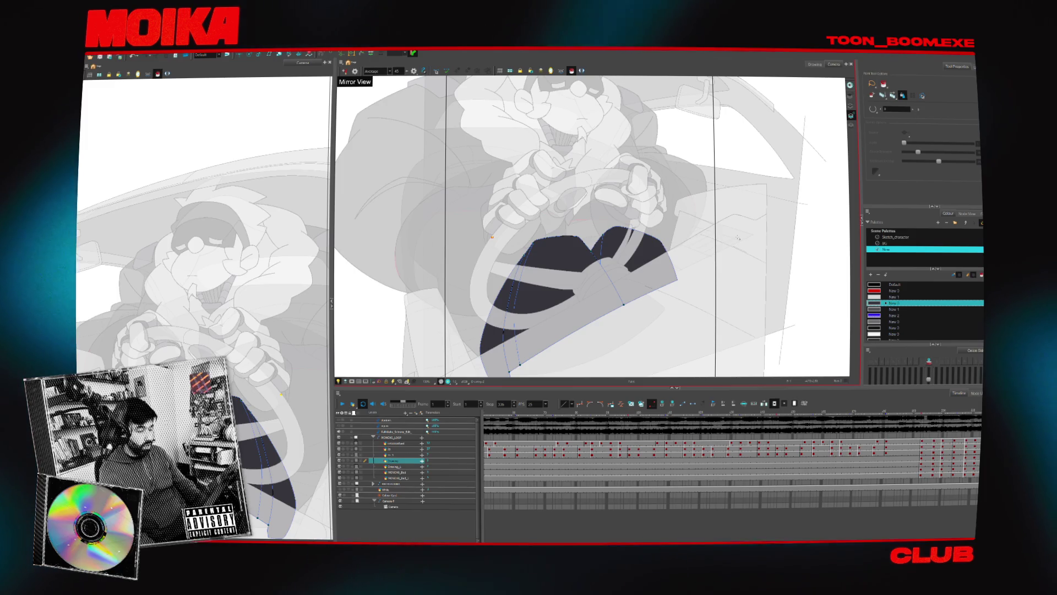
{"action": "key", "text": "alt+s"}
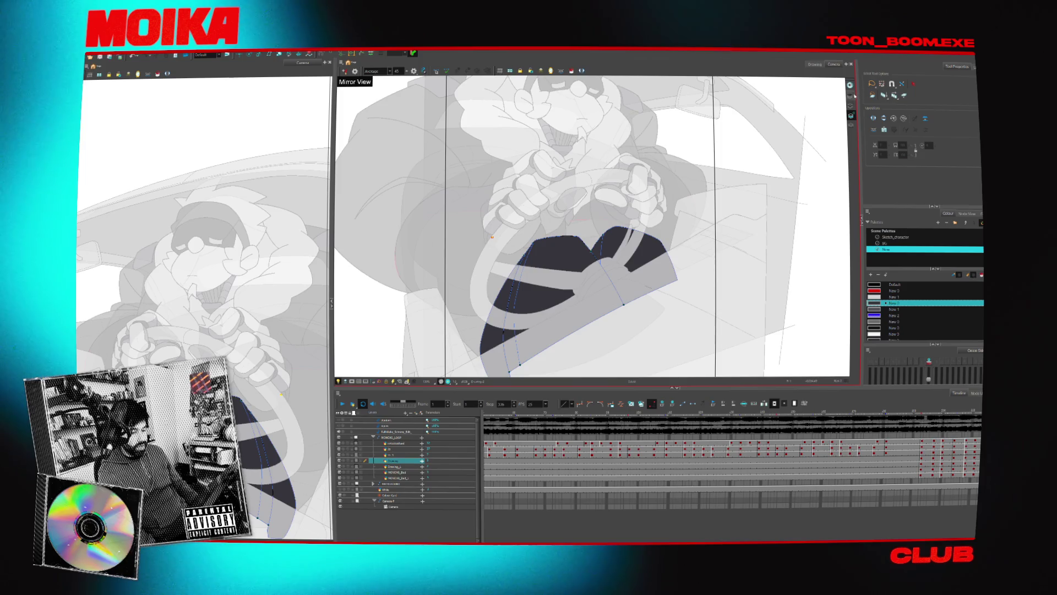
{"action": "left_click", "coordinate": [742, 158]}
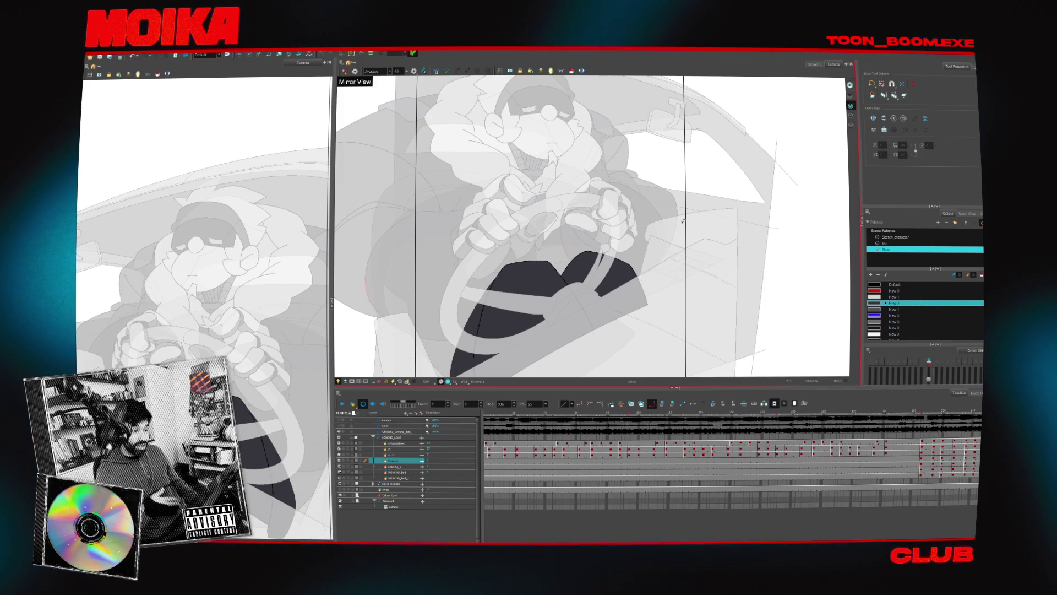
{"action": "scroll", "coordinate": [612, 230], "scroll_direction": "down", "scroll_amount": 2}
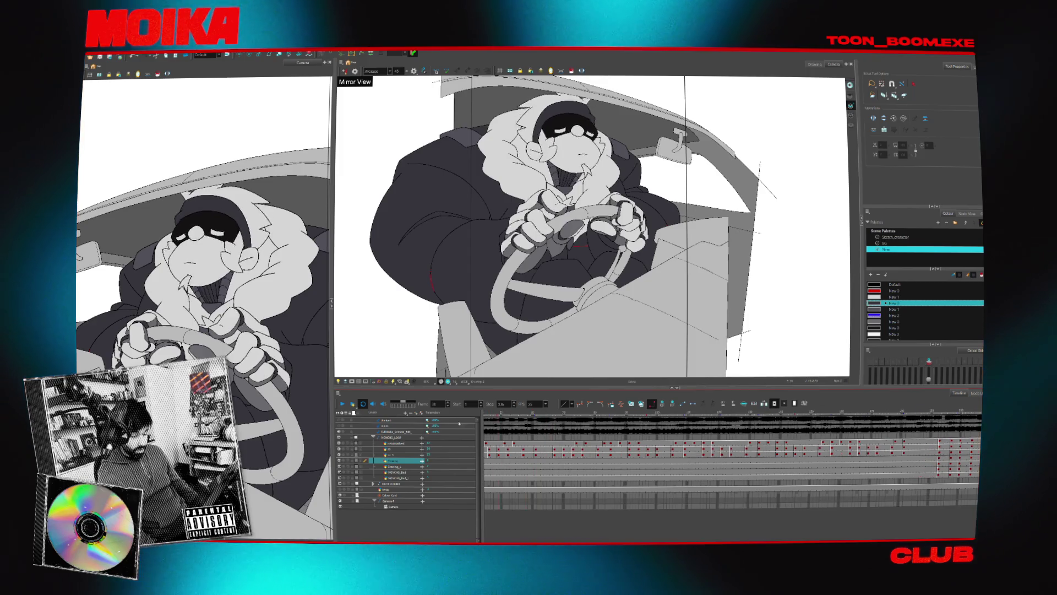
Show and re-hide the red sketch layer, then pick a Drawing layer inside the group.
{"action": "scroll", "coordinate": [526, 286], "scroll_direction": "up", "scroll_amount": 2}
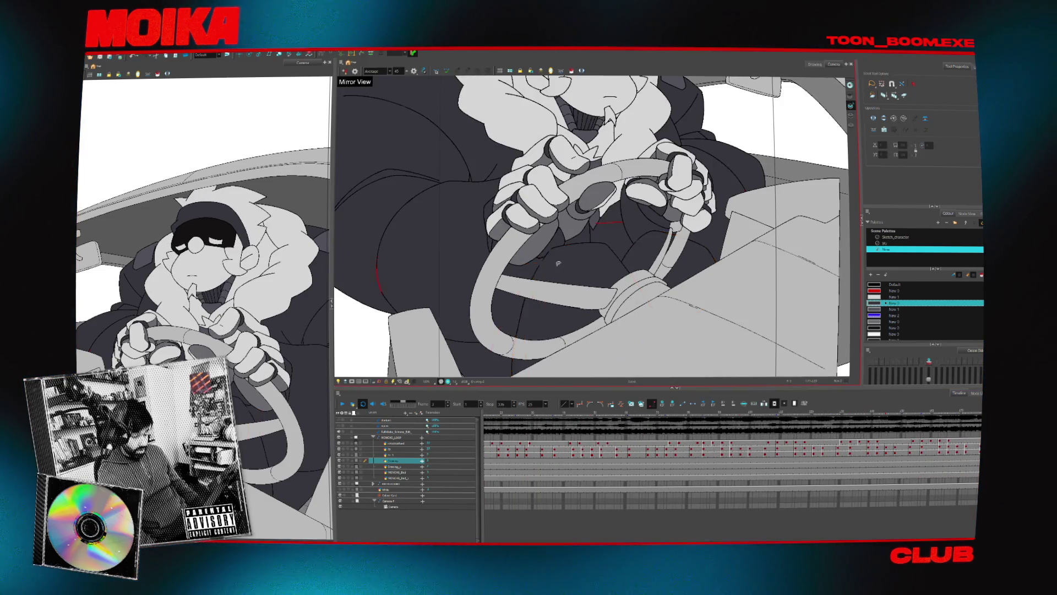
{"action": "scroll", "coordinate": [558, 264], "scroll_direction": "up", "scroll_amount": 2}
{"action": "left_click", "coordinate": [392, 483]}
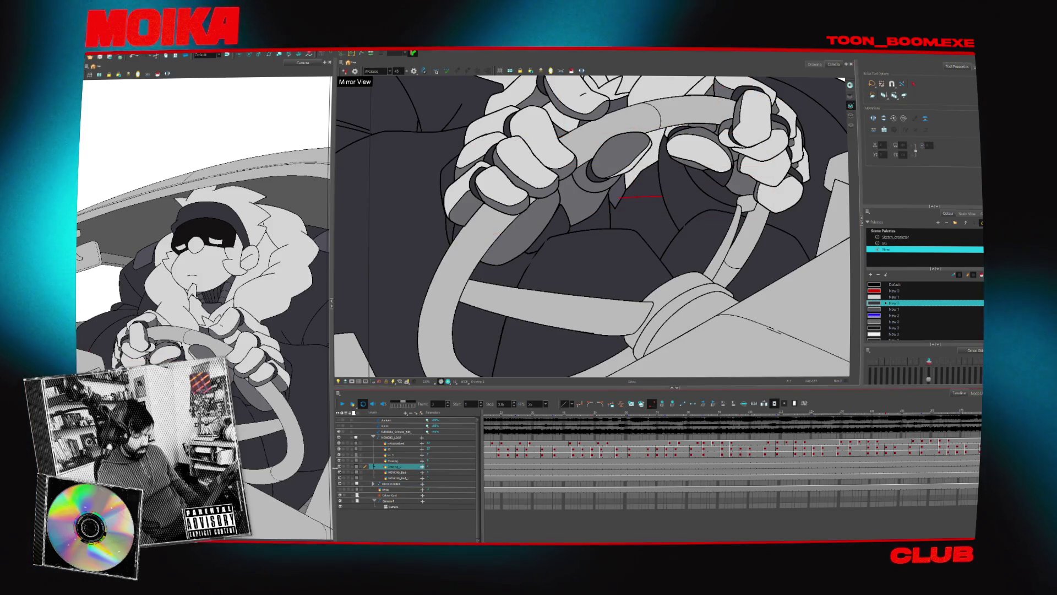
{"action": "left_click", "coordinate": [341, 467]}
{"action": "left_click", "coordinate": [340, 462]}
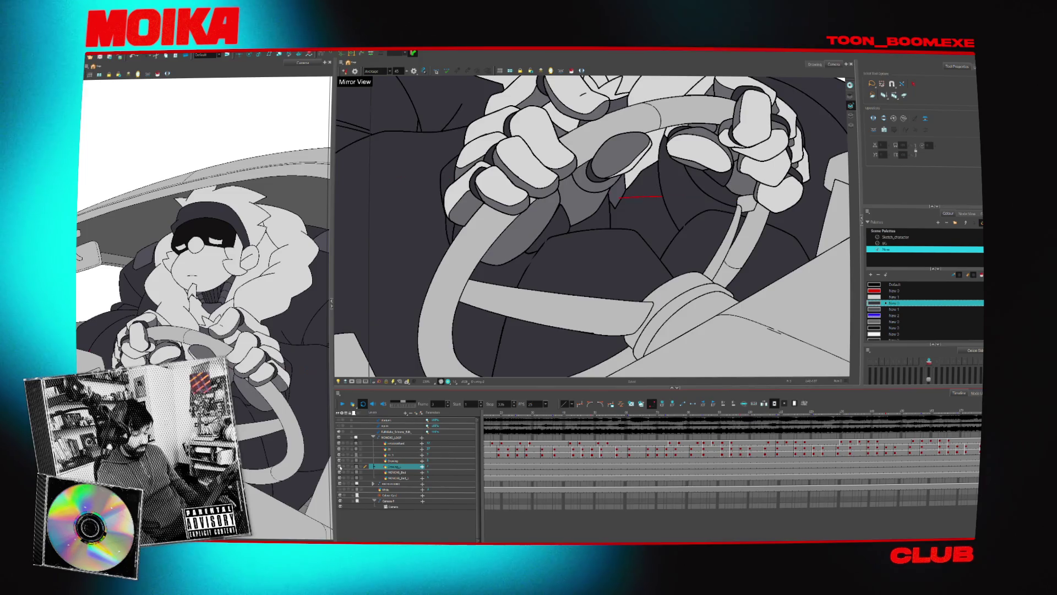
{"action": "left_click", "coordinate": [388, 460]}
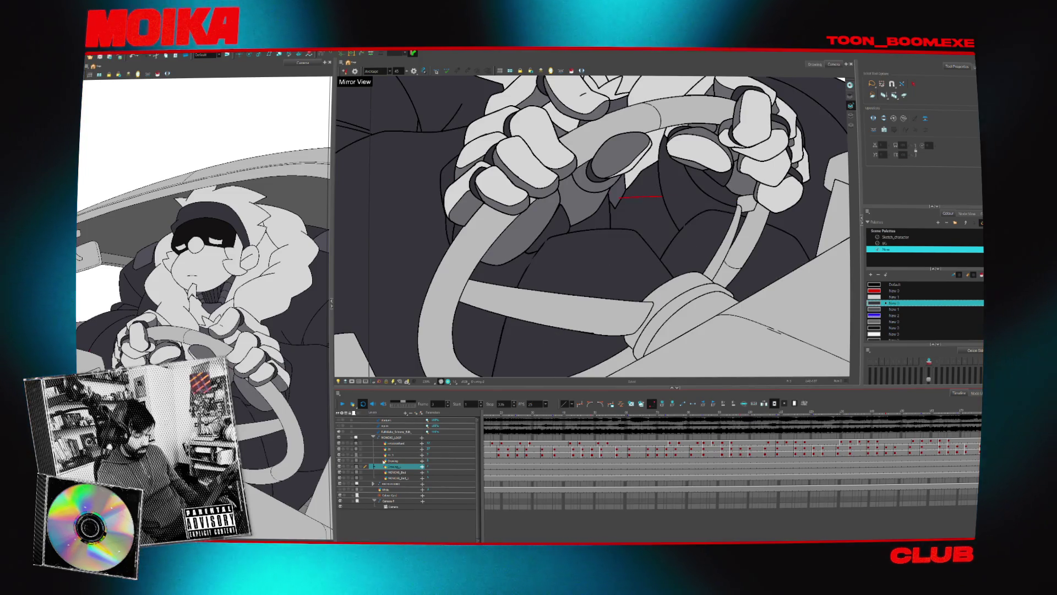
{"action": "left_click", "coordinate": [388, 466]}
Switch to the Drawing layer with the dark seat shapes and recentre on the face and hands.
{"action": "scroll", "coordinate": [514, 218], "scroll_direction": "up", "scroll_amount": 3}
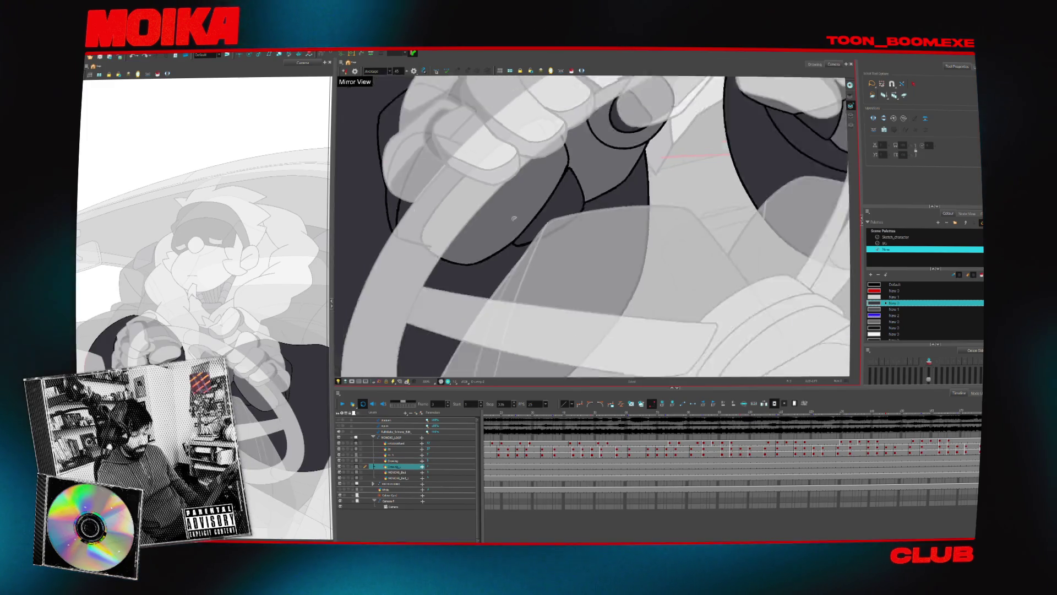
{"action": "scroll", "coordinate": [513, 218], "scroll_direction": "down", "scroll_amount": 3}
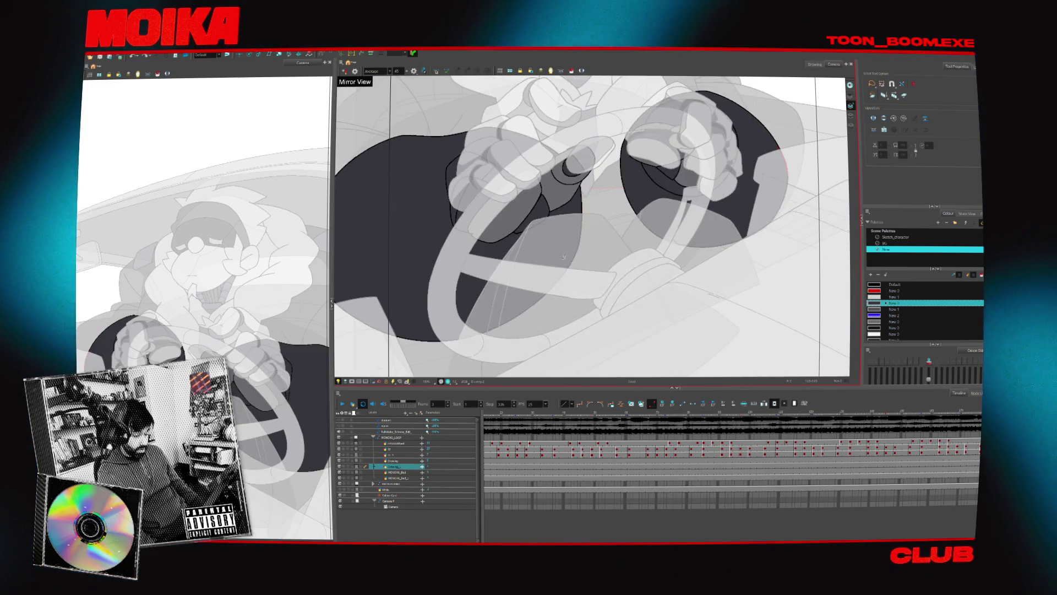
{"action": "left_click", "coordinate": [392, 483]}
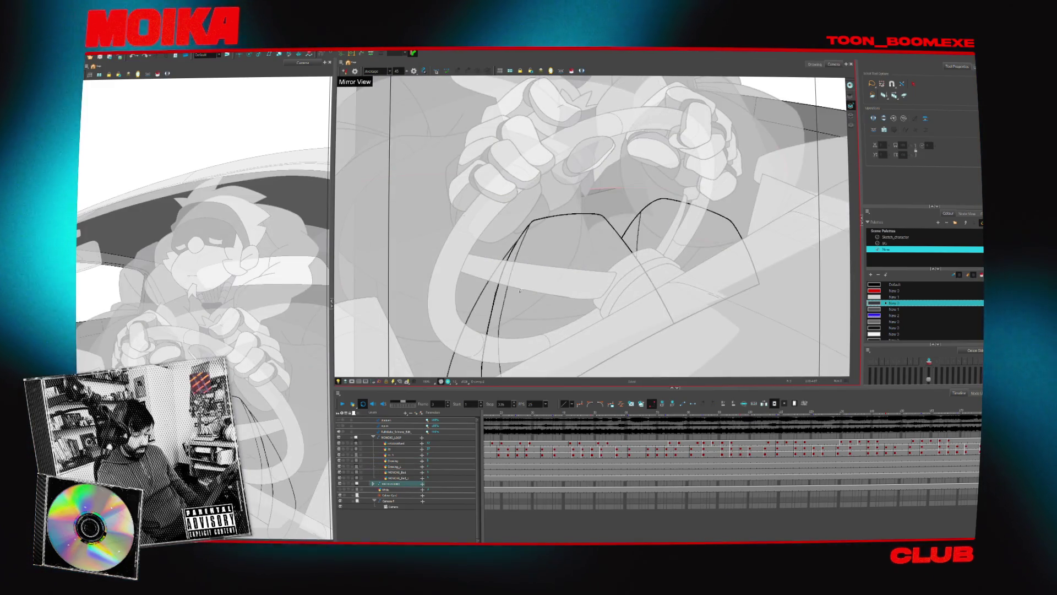
{"action": "scroll", "coordinate": [521, 258], "scroll_direction": "up", "scroll_amount": 3}
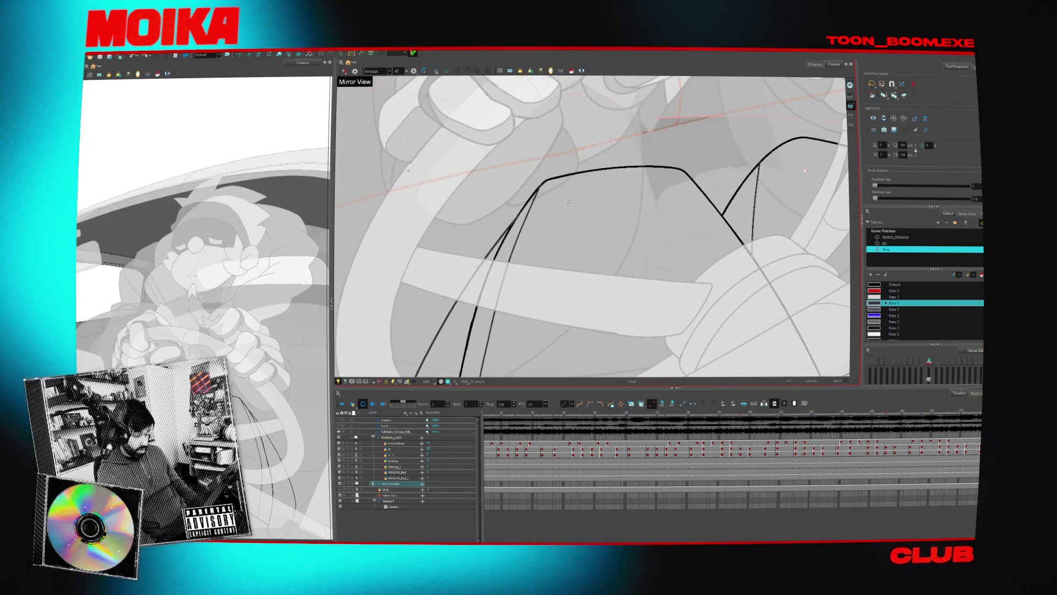
{"action": "left_click", "coordinate": [579, 253]}
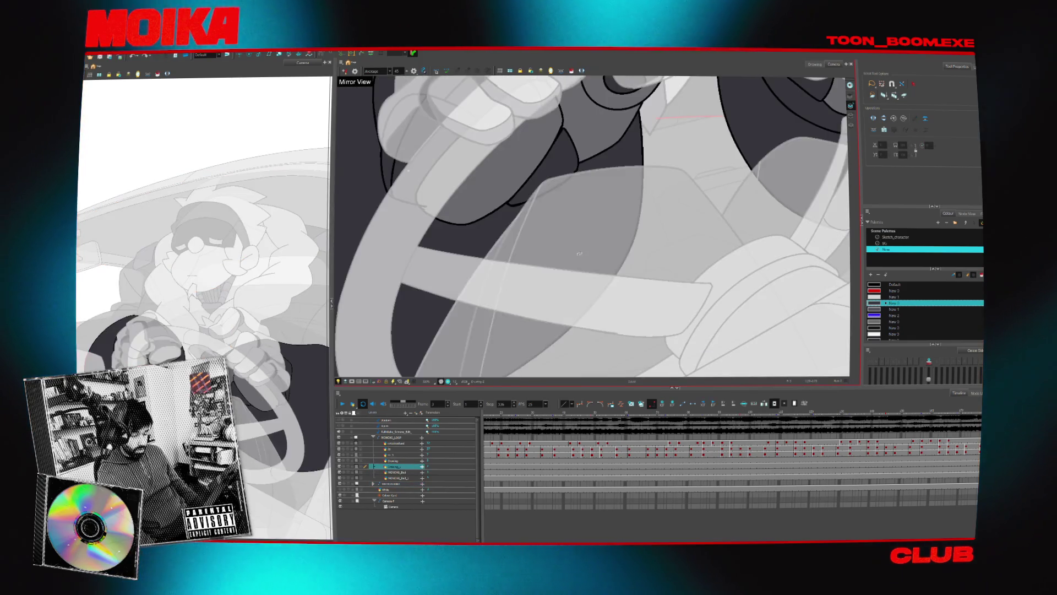
{"action": "left_click", "coordinate": [481, 342]}
{"action": "scroll", "coordinate": [561, 214], "scroll_direction": "down", "scroll_amount": 2}
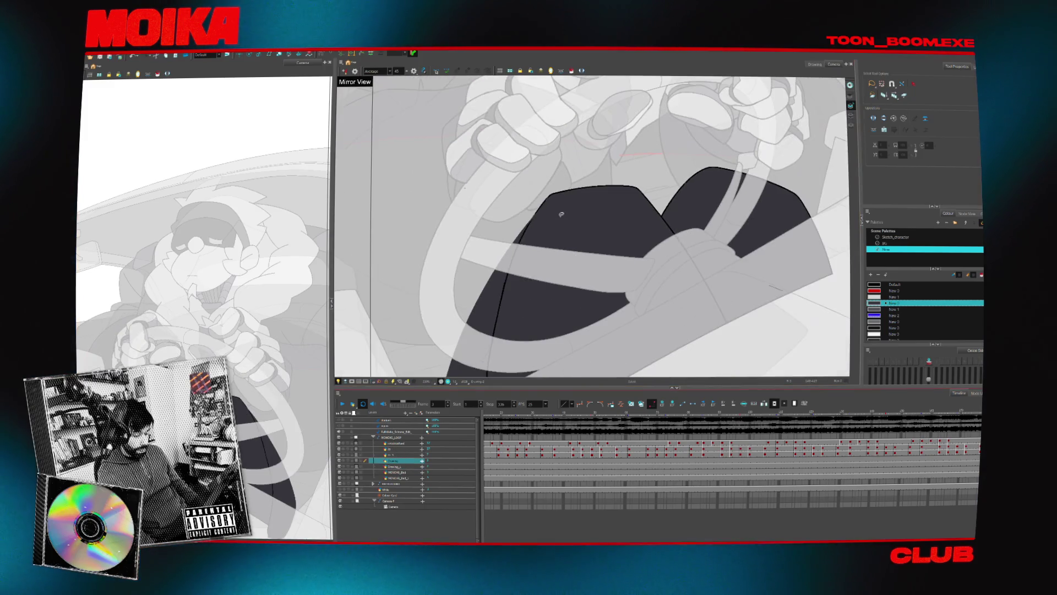
{"action": "scroll", "coordinate": [568, 149], "scroll_direction": "down", "scroll_amount": 3}
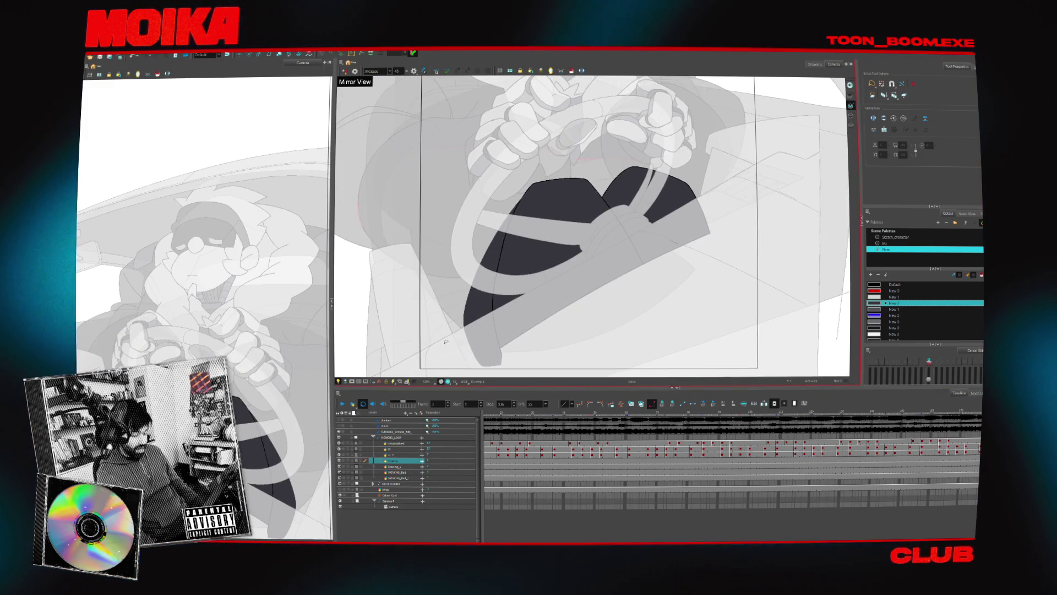
{"action": "left_click", "coordinate": [402, 384]}
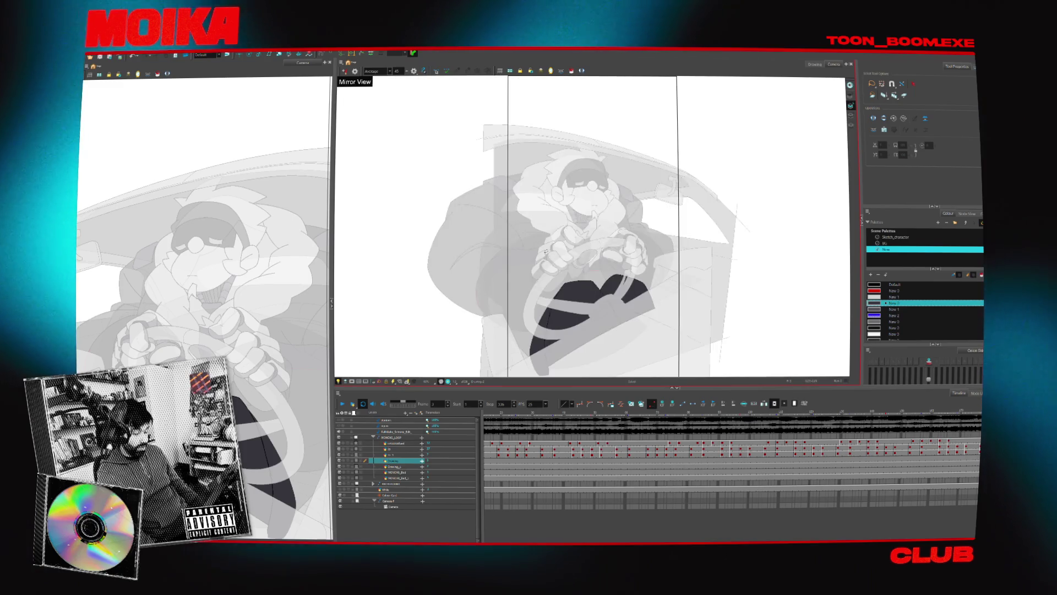
Select the seat artwork with the Default swatch, turn Light Table off and zoom out.
{"action": "scroll", "coordinate": [587, 237], "scroll_direction": "up", "scroll_amount": 3}
{"action": "scroll", "coordinate": [745, 191], "scroll_direction": "up", "scroll_amount": 2}
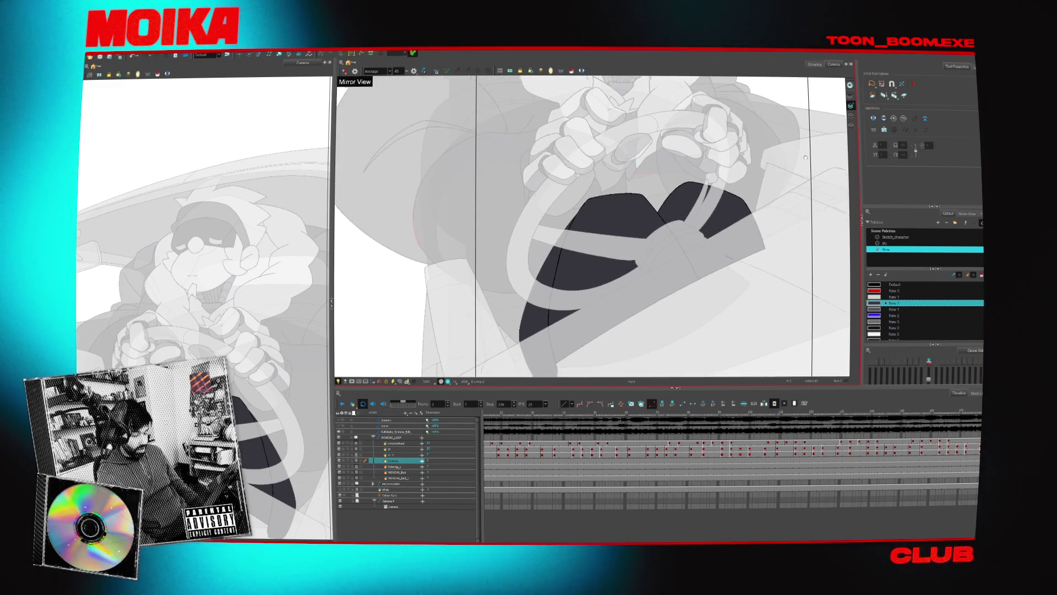
{"action": "key", "text": "ctrl+a"}
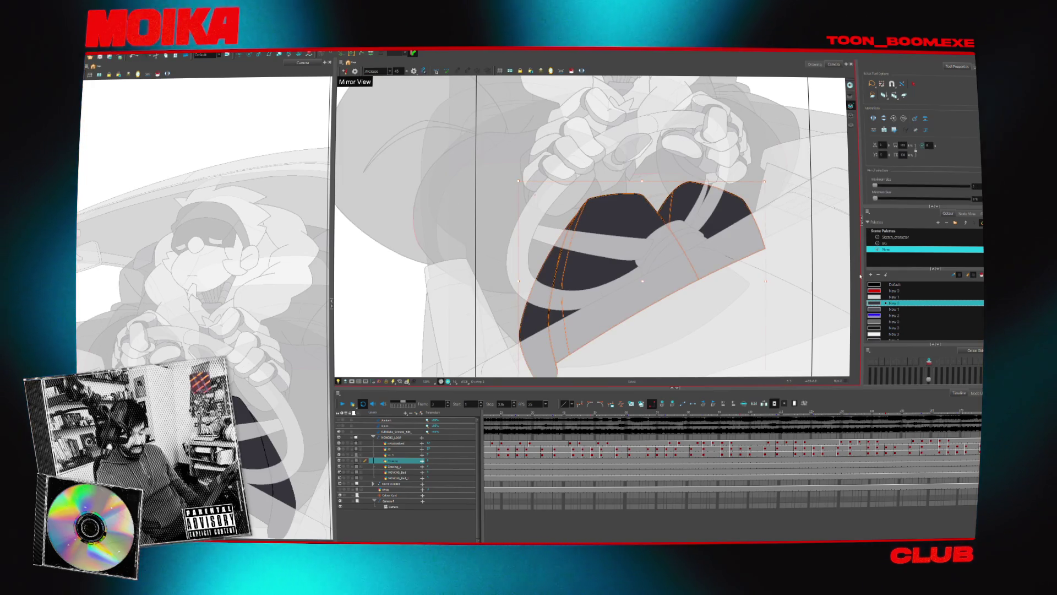
{"action": "left_click", "coordinate": [872, 285]}
{"action": "scroll", "coordinate": [747, 244], "scroll_direction": "down", "scroll_amount": 3}
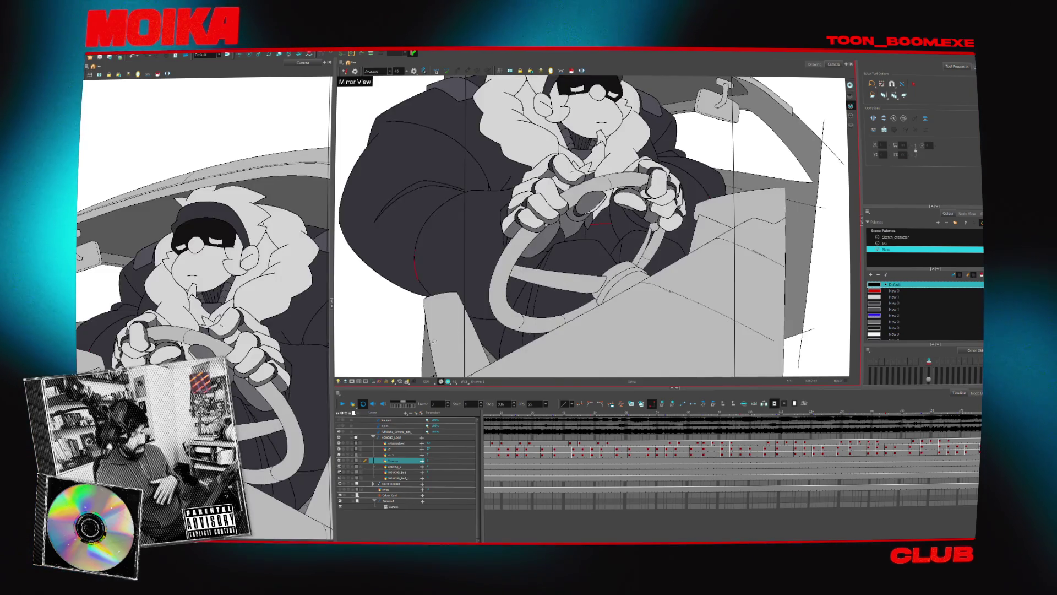
{"action": "left_click", "coordinate": [339, 382]}
{"action": "key", "text": "2"}
{"action": "key", "text": "2"}
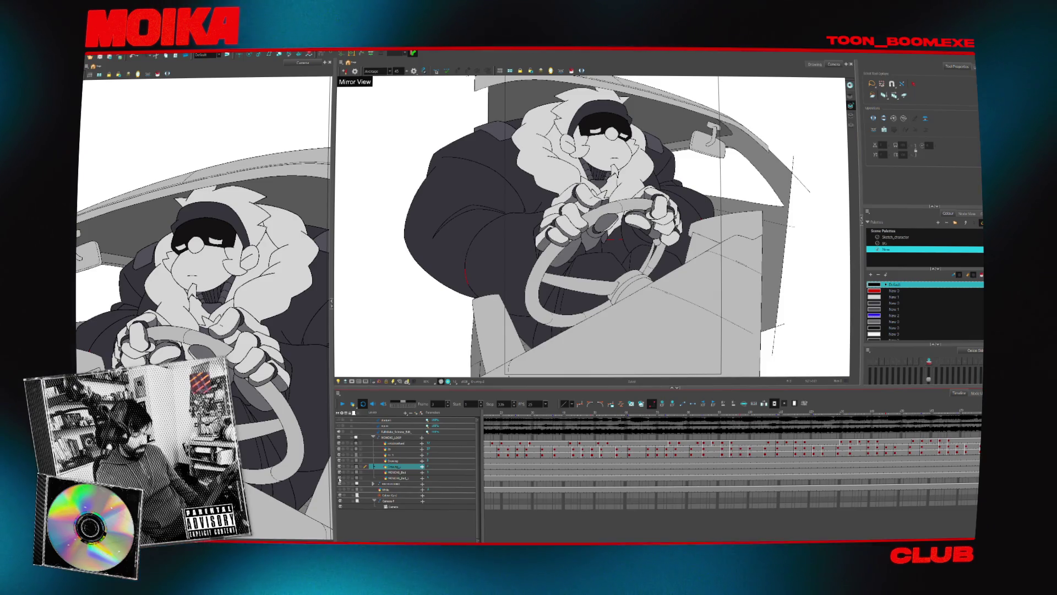
Delete every stroke on the rough sketch drawing layer.
{"action": "left_click", "coordinate": [393, 479]}
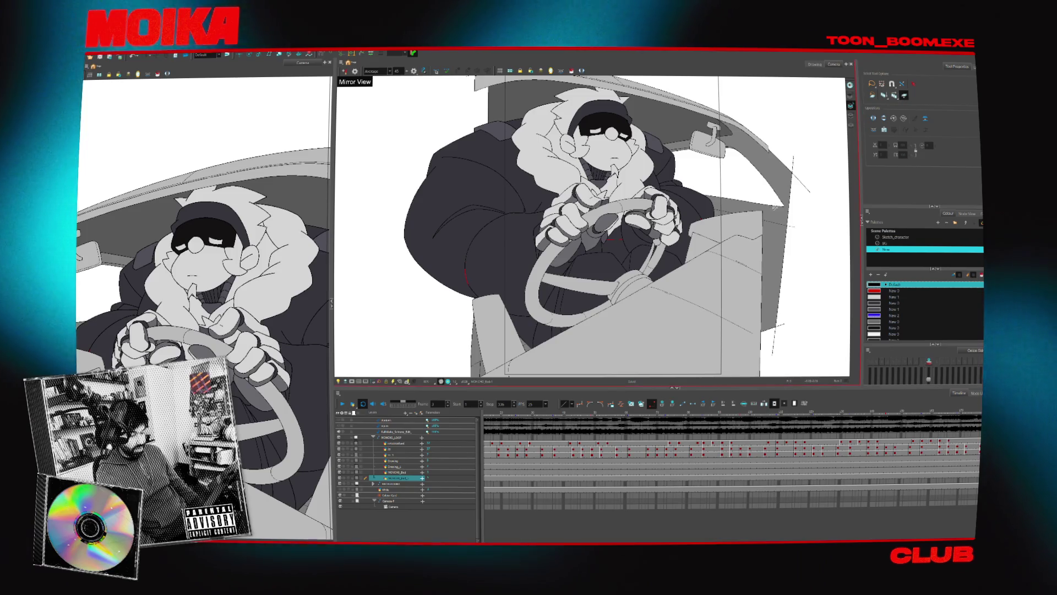
{"action": "key", "text": "ctrl+a"}
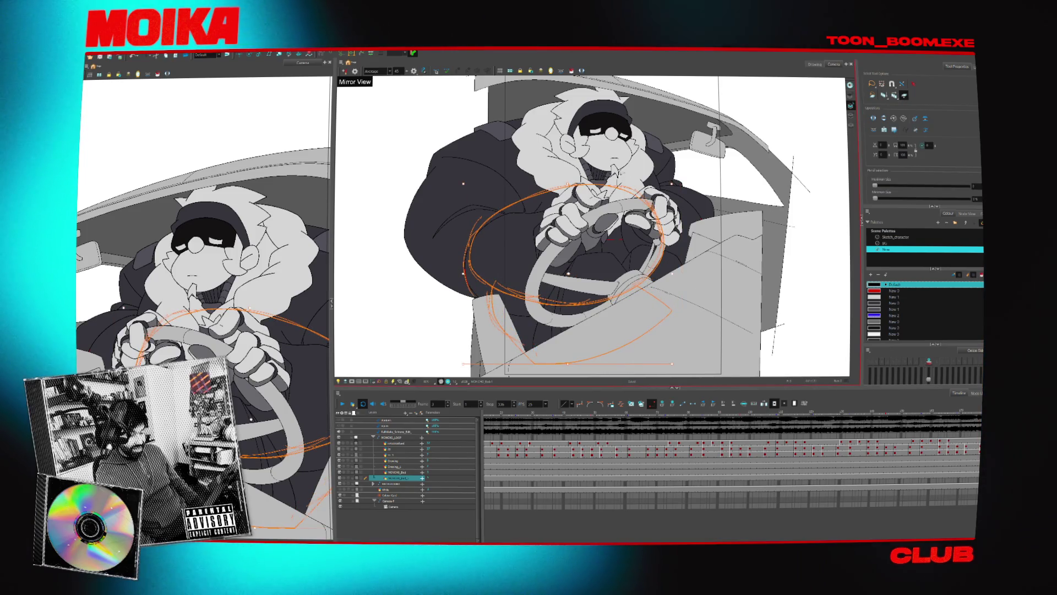
{"action": "key", "text": "Delete"}
{"action": "scroll", "coordinate": [682, 183], "scroll_direction": "up", "scroll_amount": 2}
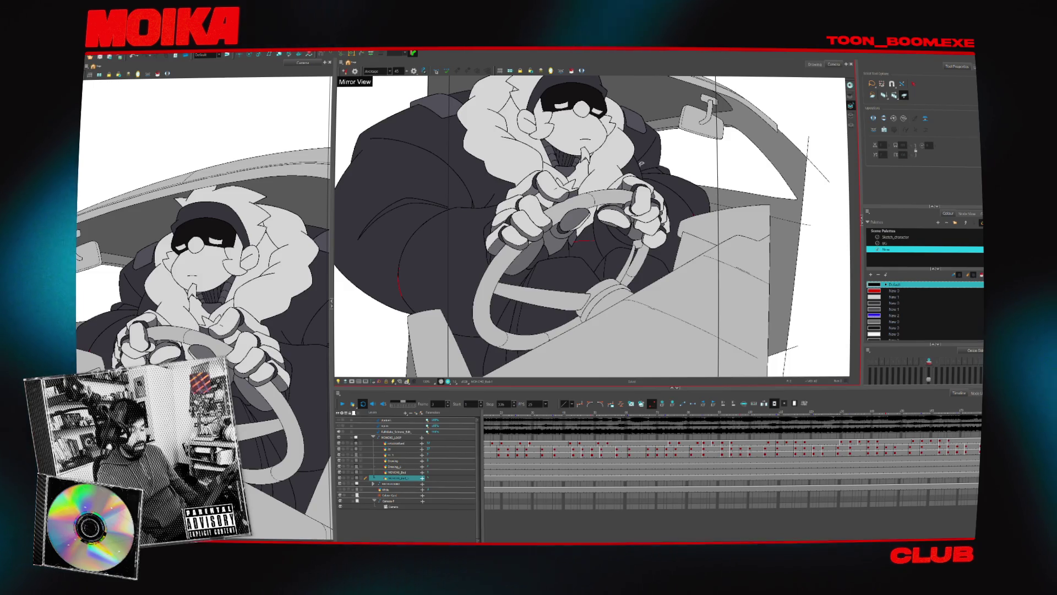
{"action": "scroll", "coordinate": [645, 203], "scroll_direction": "up", "scroll_amount": 1}
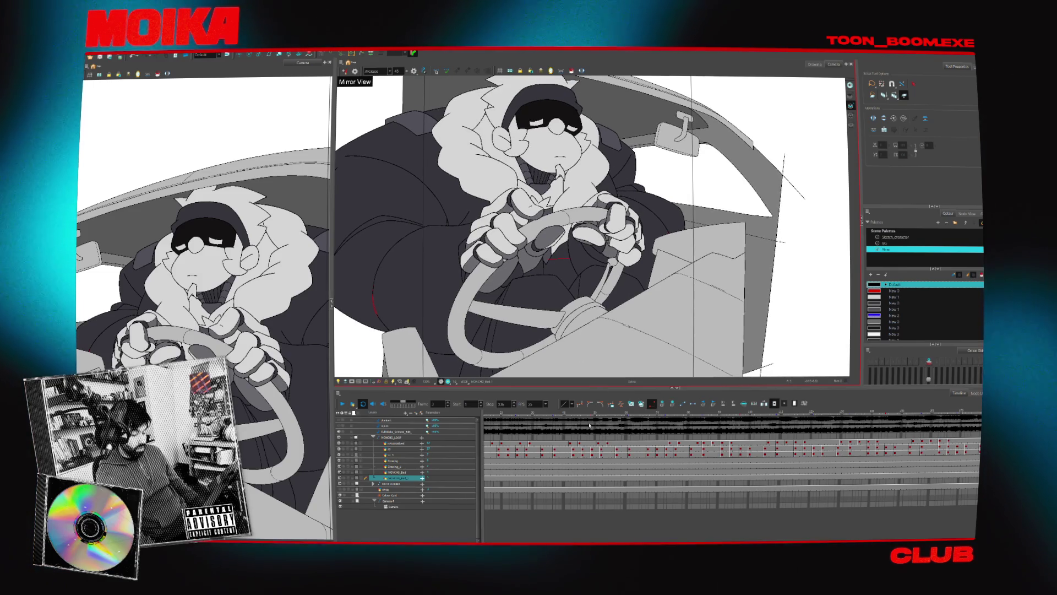
Jump through frames around 25 and 191 and select cells to check the next pose.
{"action": "left_click", "coordinate": [512, 417]}
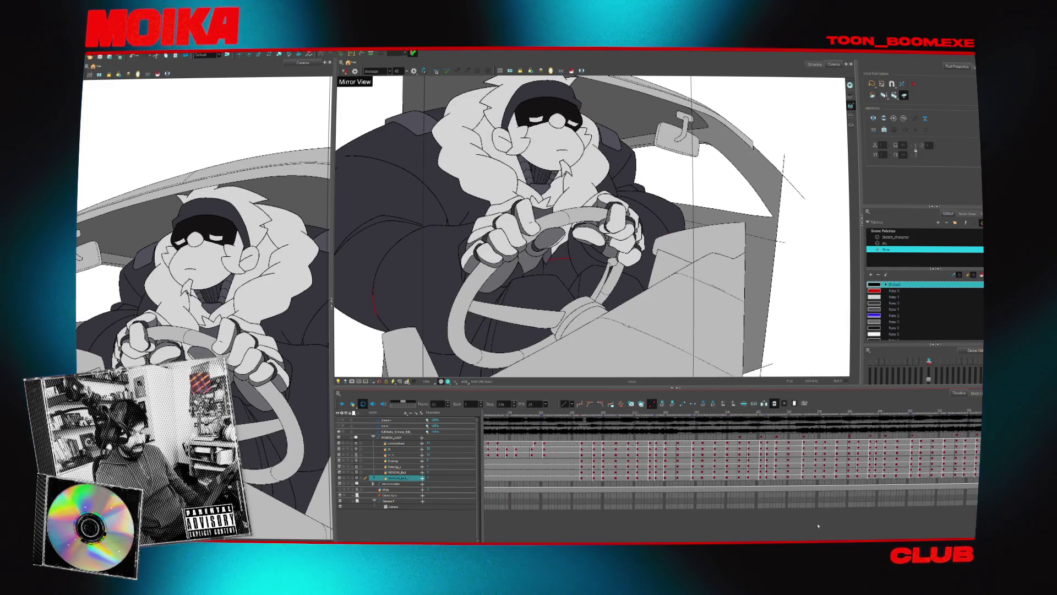
{"action": "left_click", "coordinate": [564, 412]}
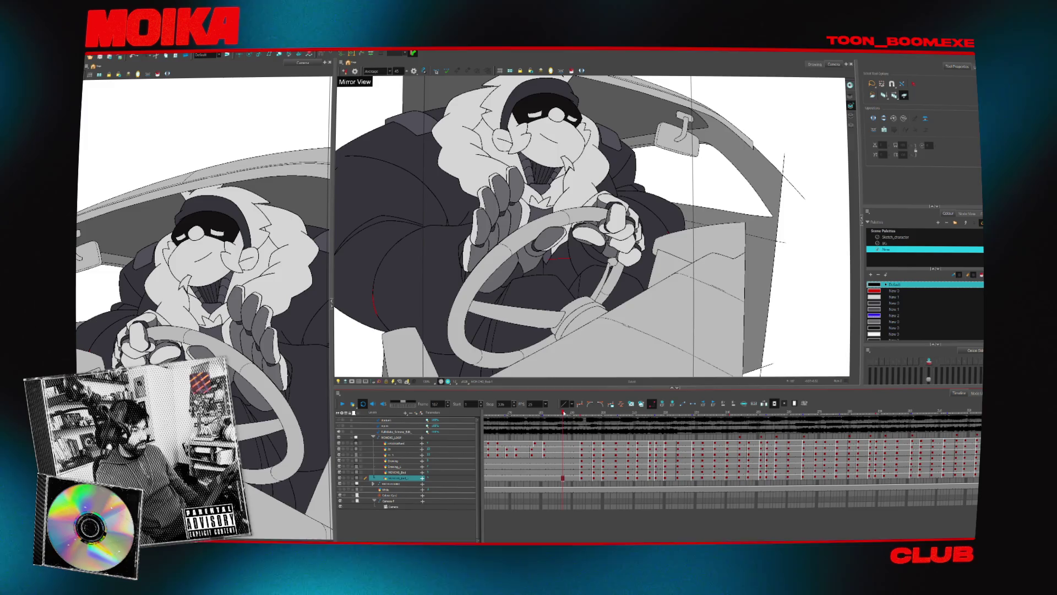
{"action": "mouse_move", "coordinate": [574, 416]}
{"action": "left_mouse_down"}
{"action": "mouse_move", "coordinate": [602, 437]}
{"action": "mouse_move", "coordinate": [733, 440]}
{"action": "mouse_move", "coordinate": [671, 457]}
{"action": "left_mouse_up"}
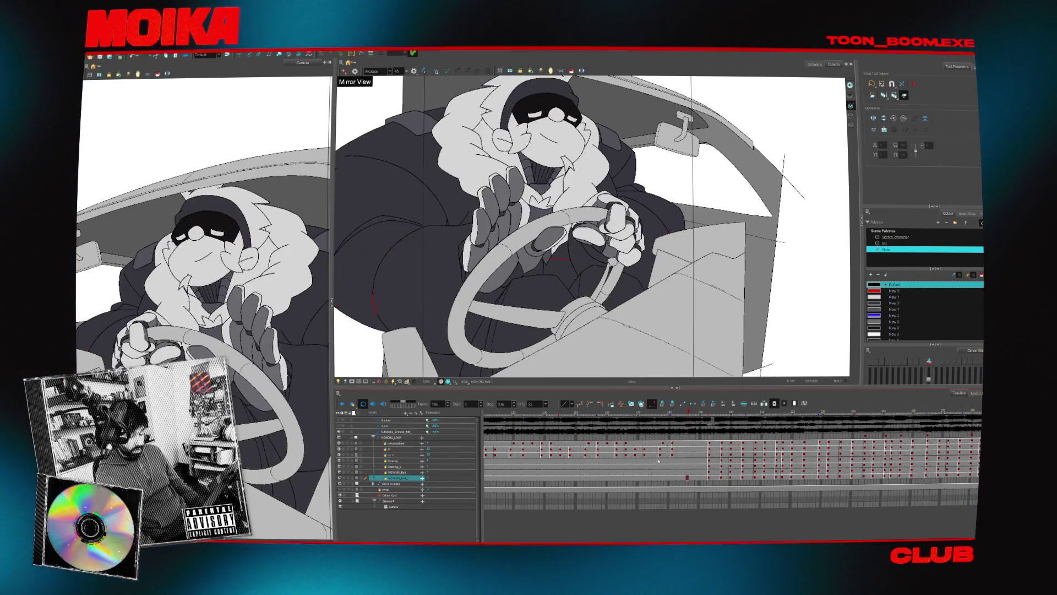
{"action": "left_click", "coordinate": [693, 472]}
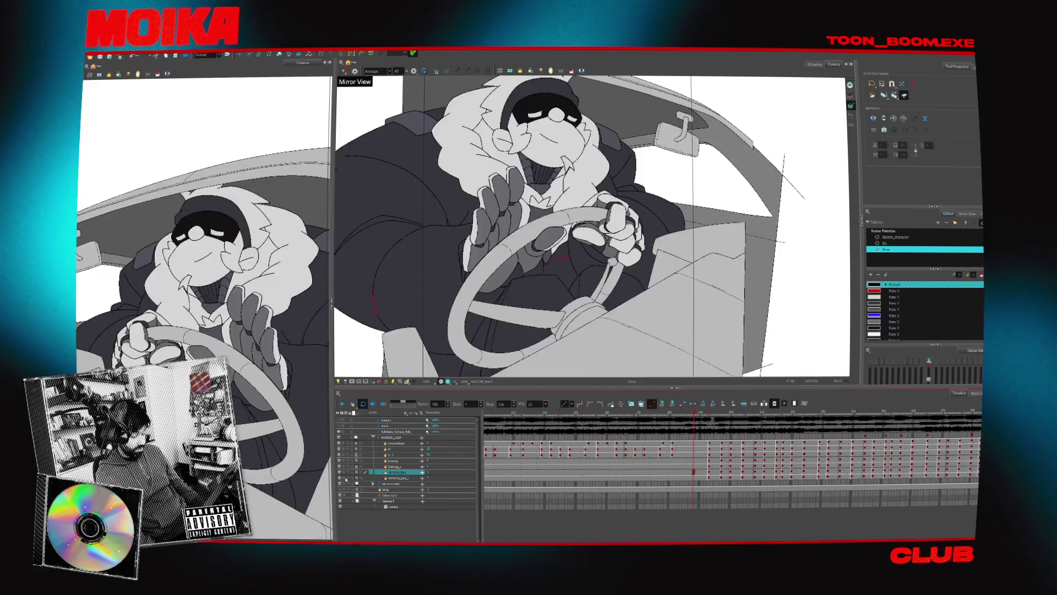
{"action": "left_click", "coordinate": [693, 477]}
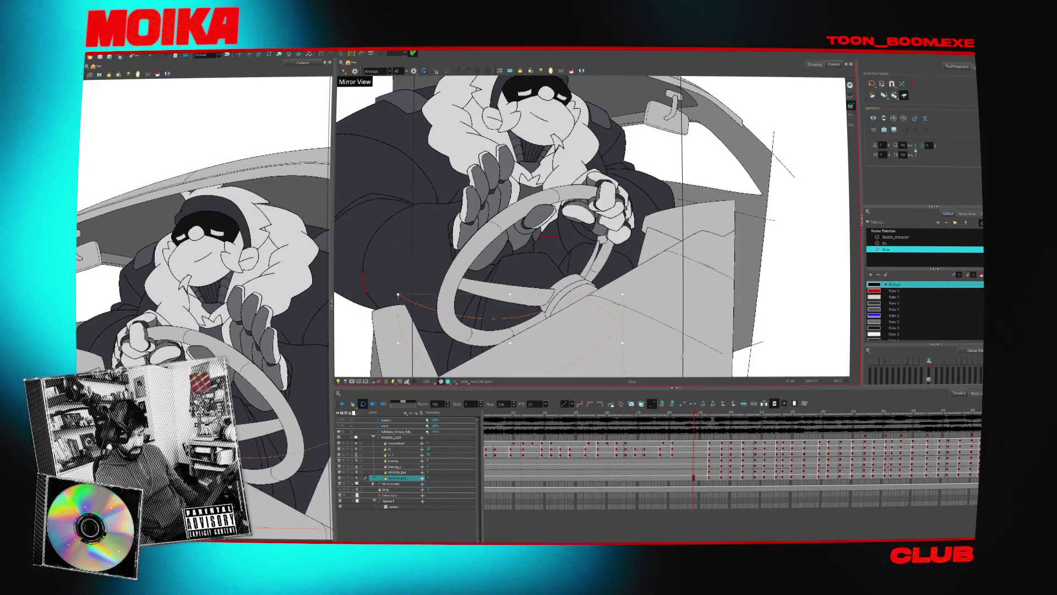
{"action": "key", "text": "g"}
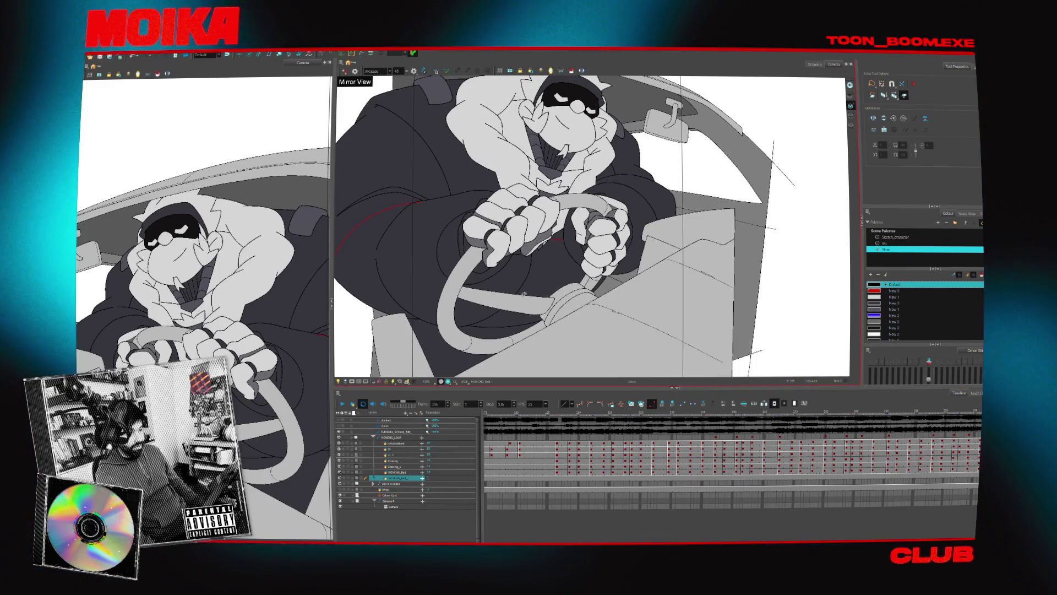
Compare the upper Drawing layer against the others by toggling Light Table.
{"action": "left_click", "coordinate": [401, 468]}
{"action": "left_click", "coordinate": [338, 382]}
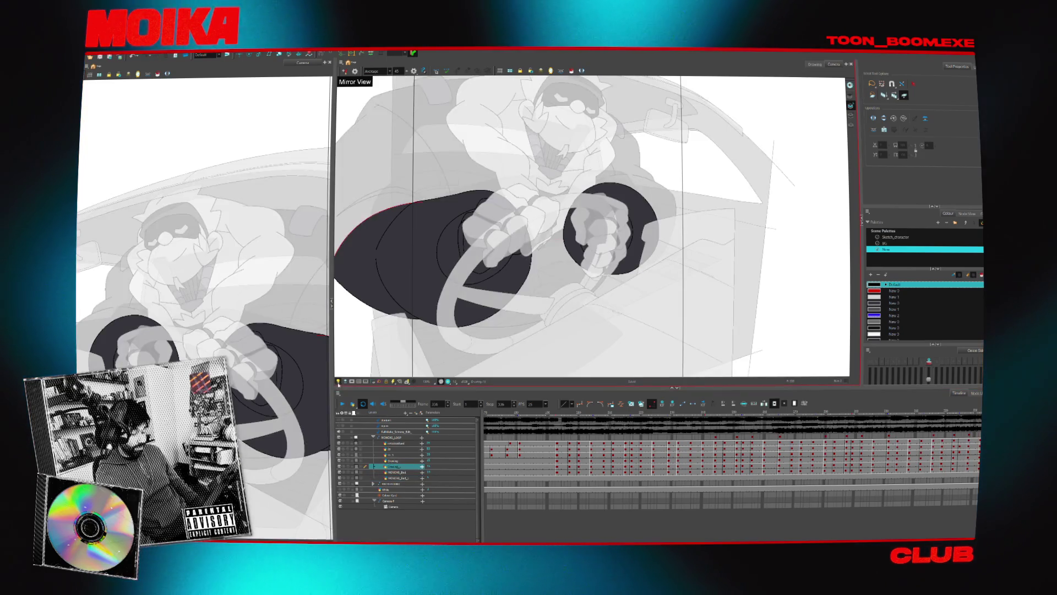
{"action": "left_click", "coordinate": [338, 382]}
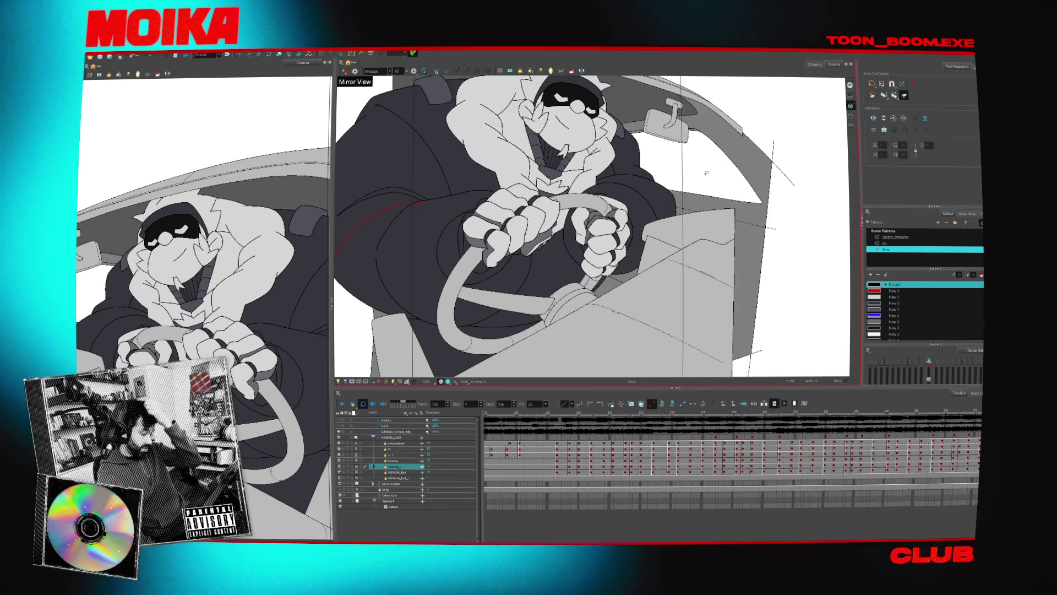
{"action": "left_click_drag", "start_coordinate": [706, 173], "coordinate": [627, 192]}
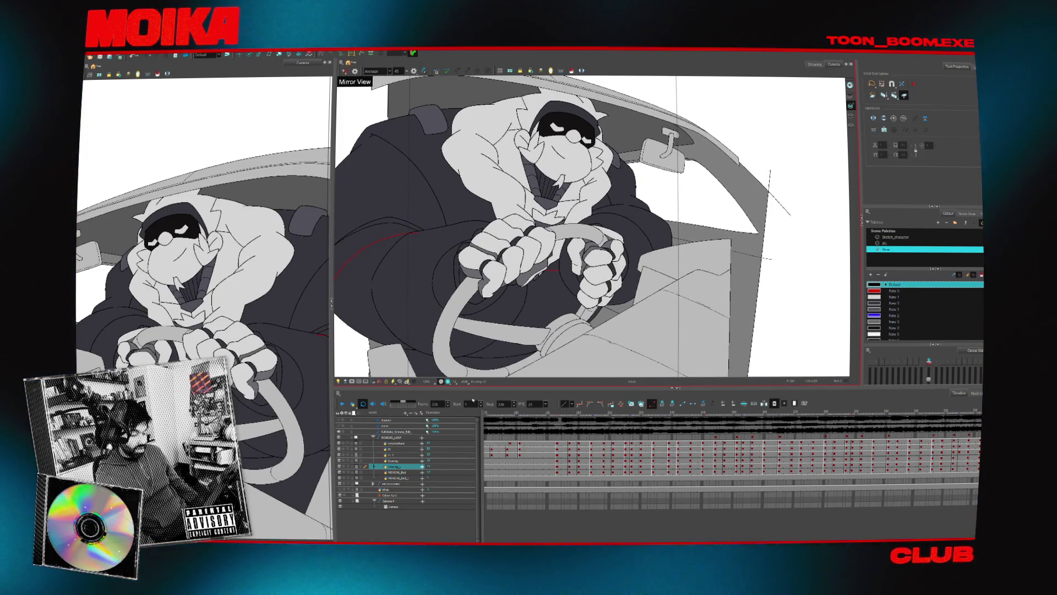
{"action": "left_click", "coordinate": [338, 382]}
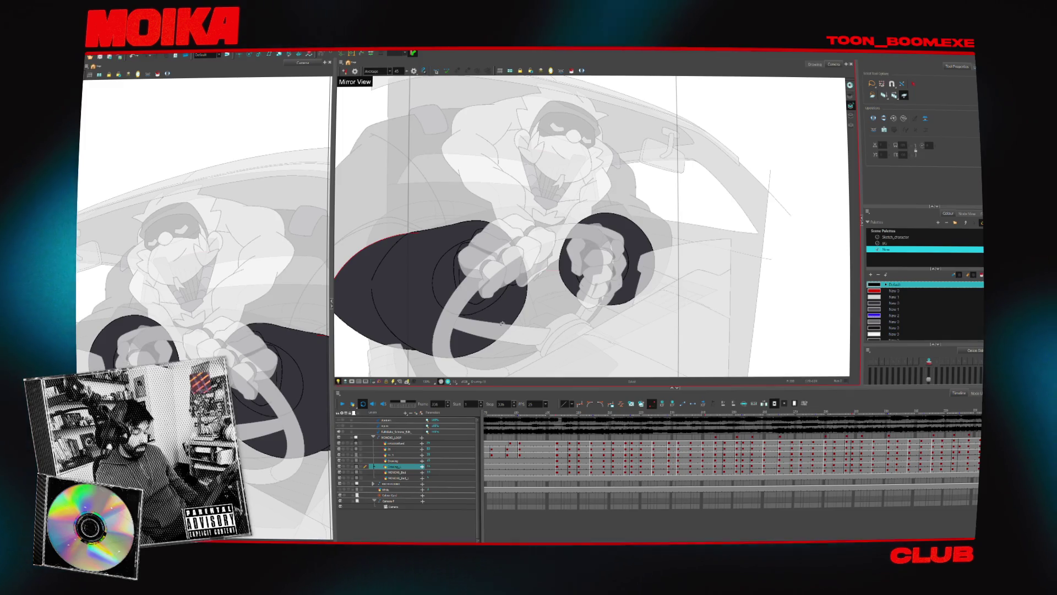
{"action": "left_click", "coordinate": [410, 459]}
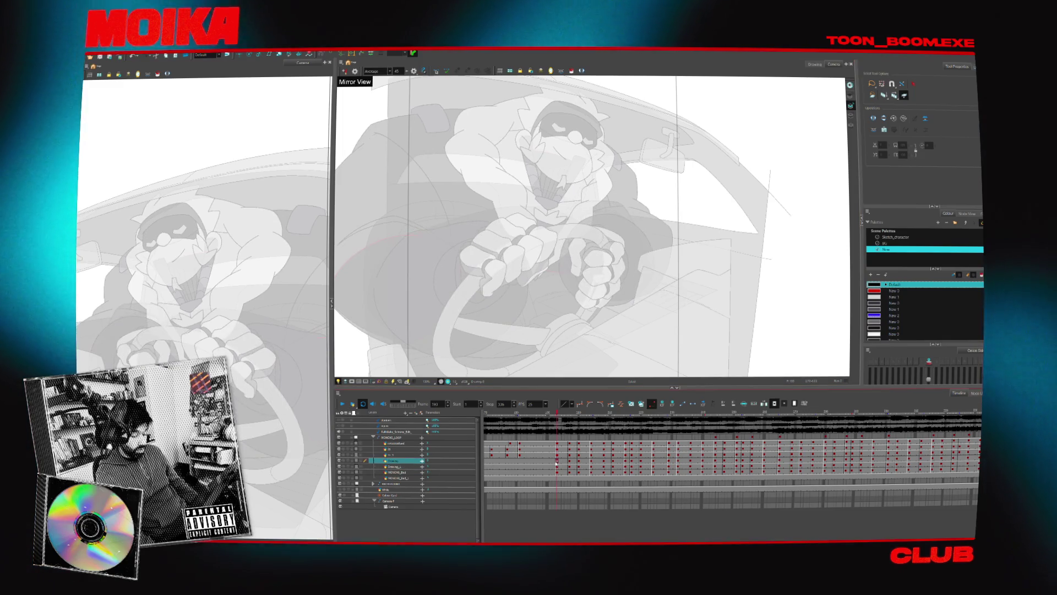
Return to frame 1 and play the animation, then move the YouTube window up.
{"action": "left_click", "coordinate": [558, 465]}
{"action": "key", "text": "shift+comma"}
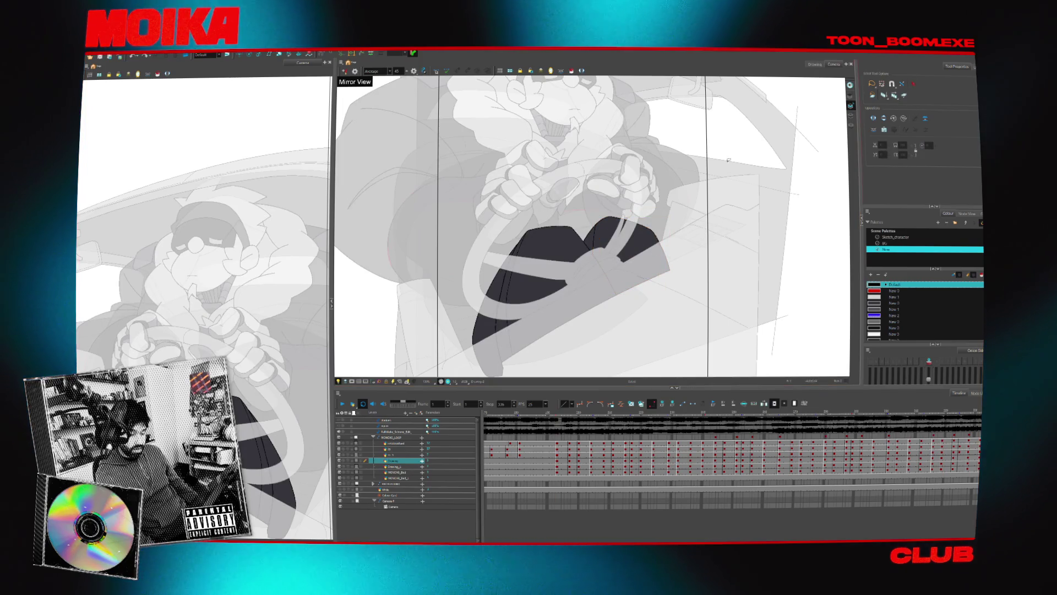
{"action": "key", "text": "Return"}
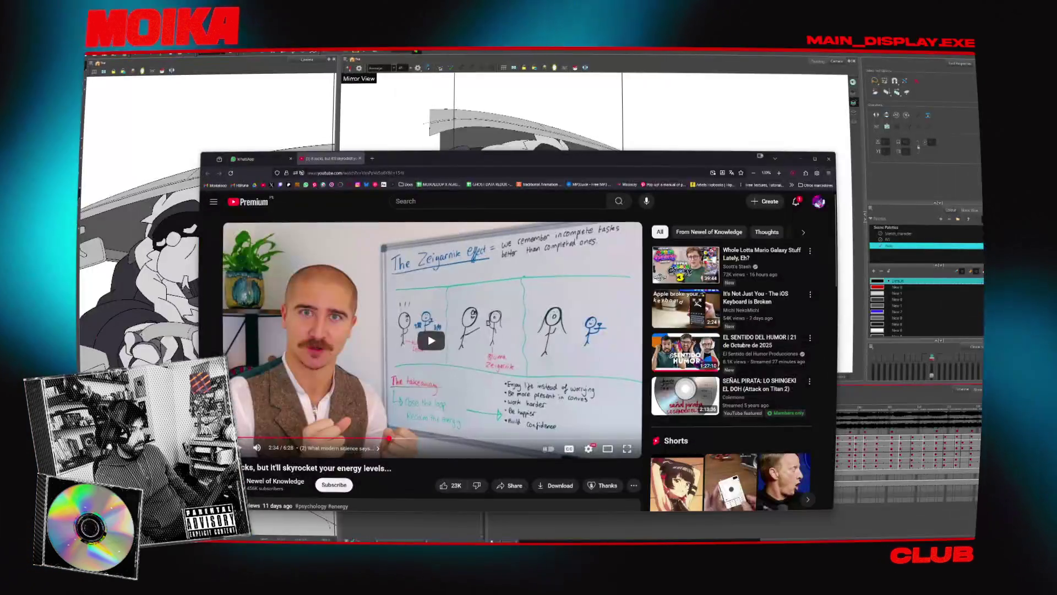
{"action": "left_click_drag", "start_coordinate": [527, 160], "coordinate": [537, 127]}
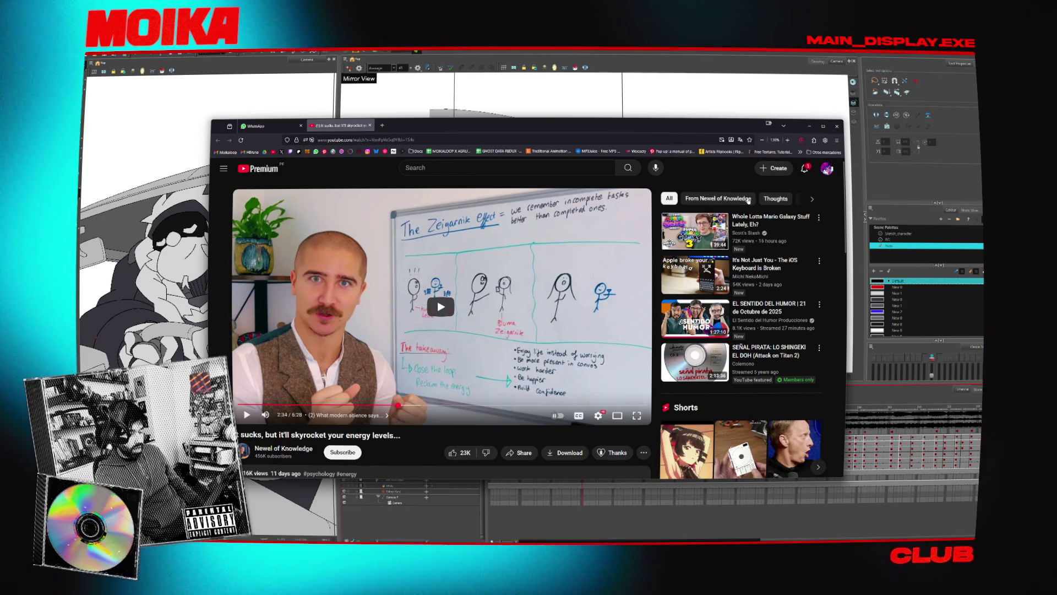
Put the Zeigarnik effect video in theater mode, pause it at 2:34, then minimise the browser.
{"action": "left_click", "coordinate": [618, 415]}
{"action": "left_click", "coordinate": [571, 355]}
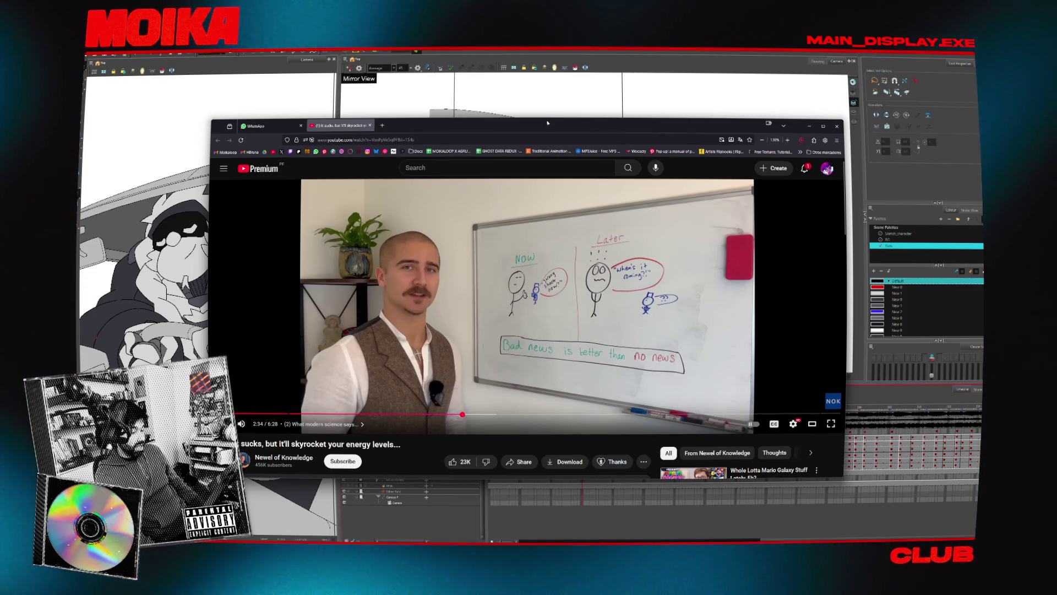
{"action": "left_click_drag", "start_coordinate": [548, 123], "coordinate": [543, 116]}
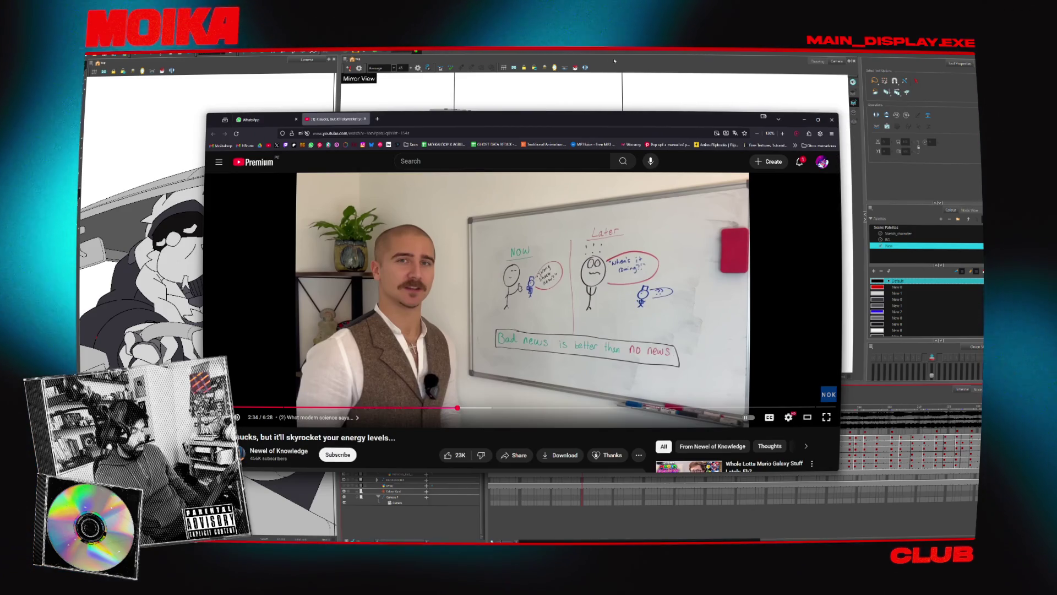
{"action": "left_click", "coordinate": [614, 61]}
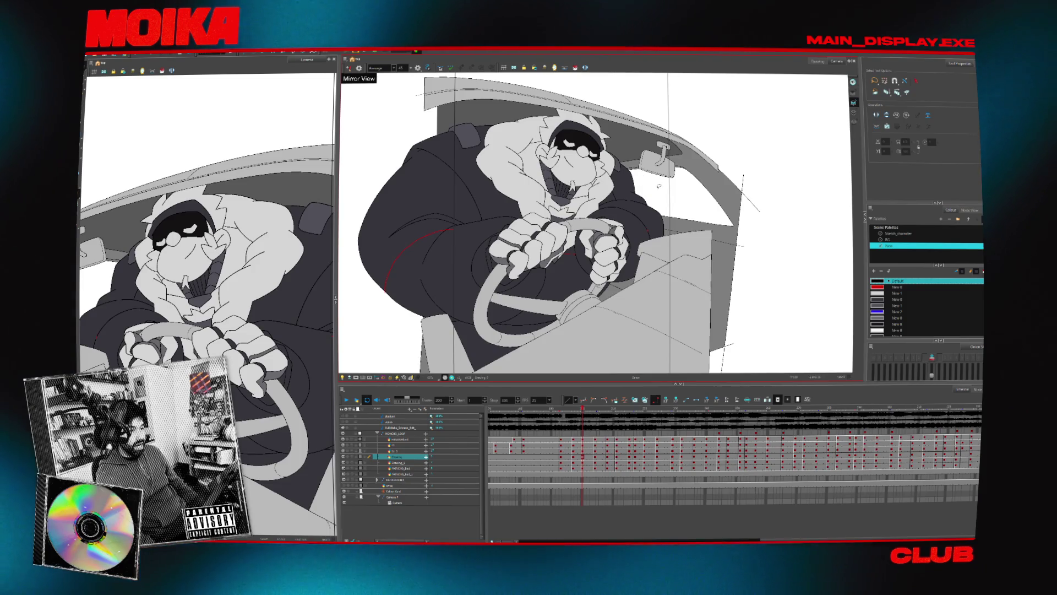
Zoom into the Camera view during playback, then switch back to the YouTube window.
{"action": "scroll", "coordinate": [567, 194], "scroll_direction": "up", "scroll_amount": 1}
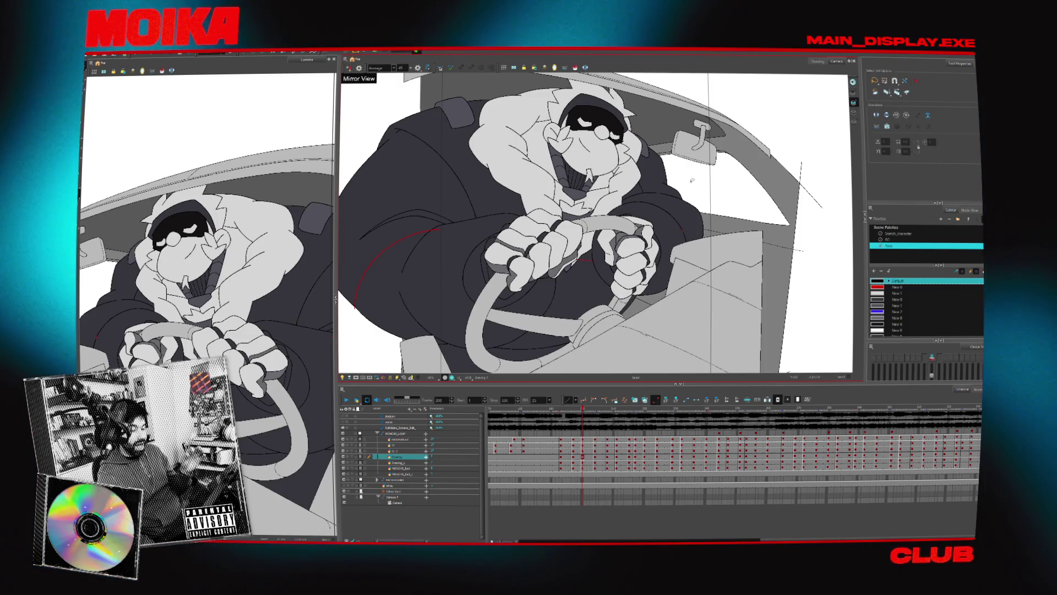
{"action": "scroll", "coordinate": [720, 186], "scroll_direction": "up", "scroll_amount": 3}
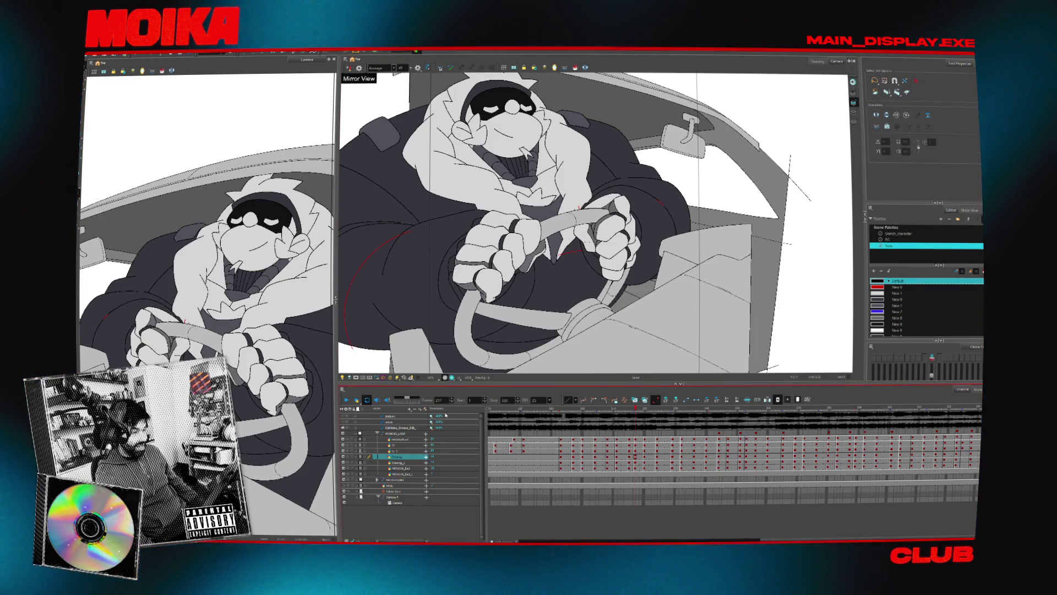
{"action": "key", "text": "alt+Tab"}
Rewind the Close open loops video to 0:00 and cycle windows back toward Harmony.
{"action": "left_click_drag", "start_coordinate": [245, 408], "coordinate": [236, 408]}
{"action": "key", "text": "alt+Tab"}
{"action": "key", "text": "alt+Tab"}
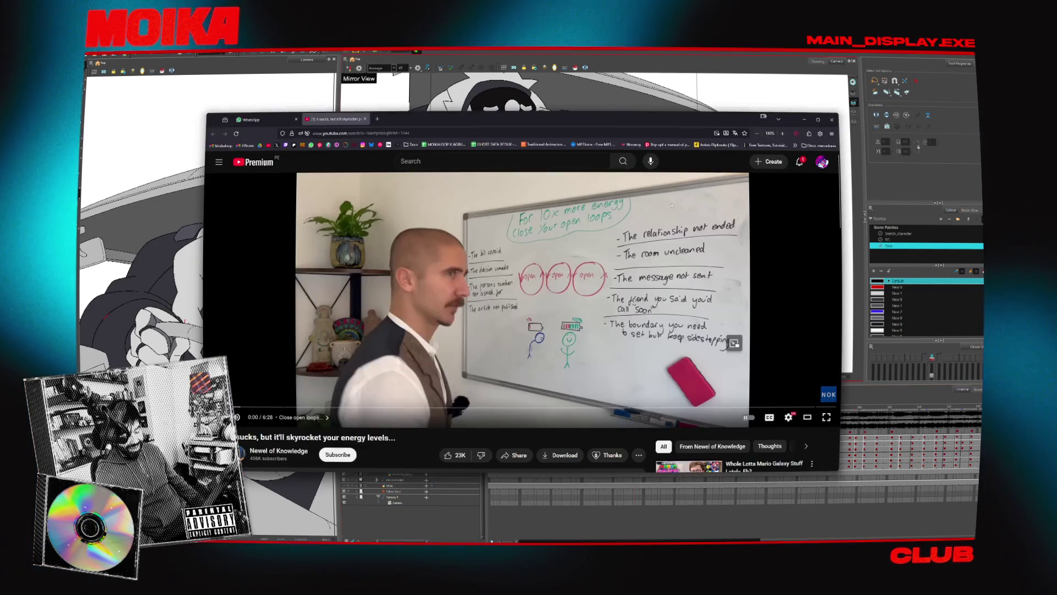
{"action": "key", "text": "alt+Tab"}
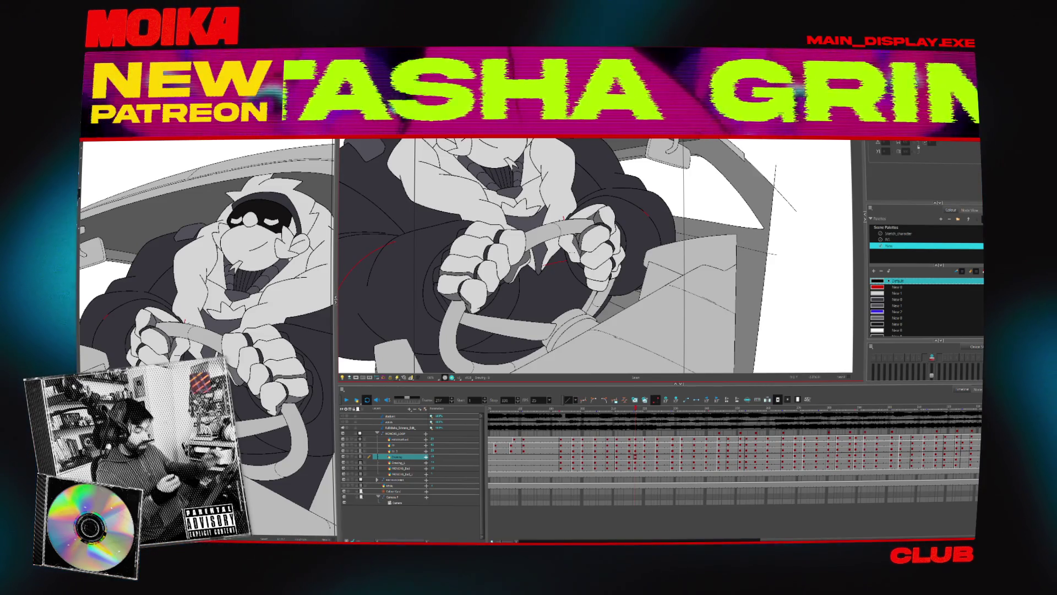
Turn on Light Table, go back to the earlier frame and zoom into the seat area.
{"action": "left_click_drag", "start_coordinate": [636, 409], "coordinate": [657, 410]}
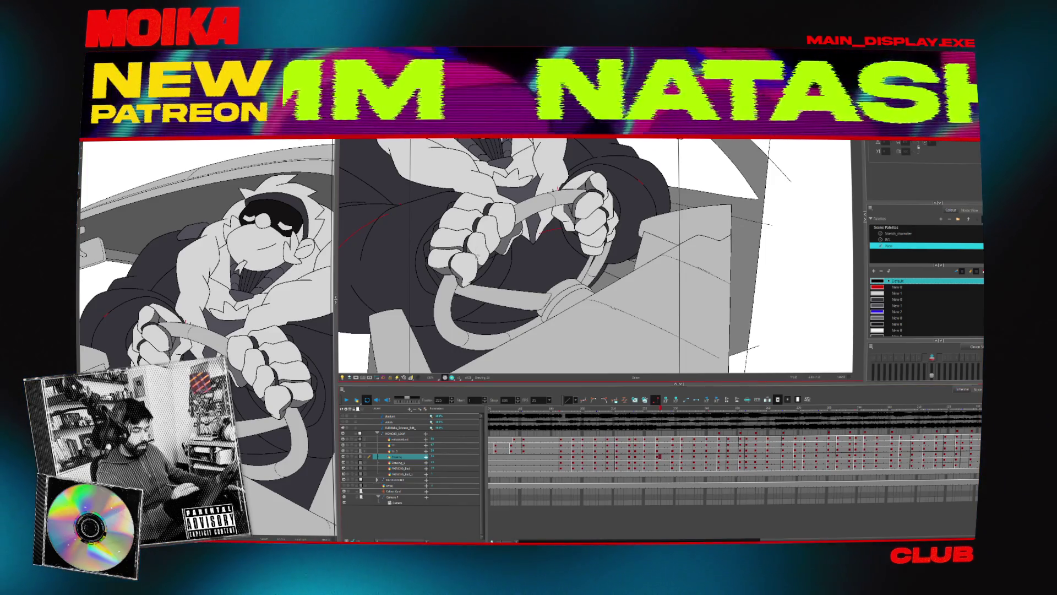
{"action": "left_click", "coordinate": [347, 378]}
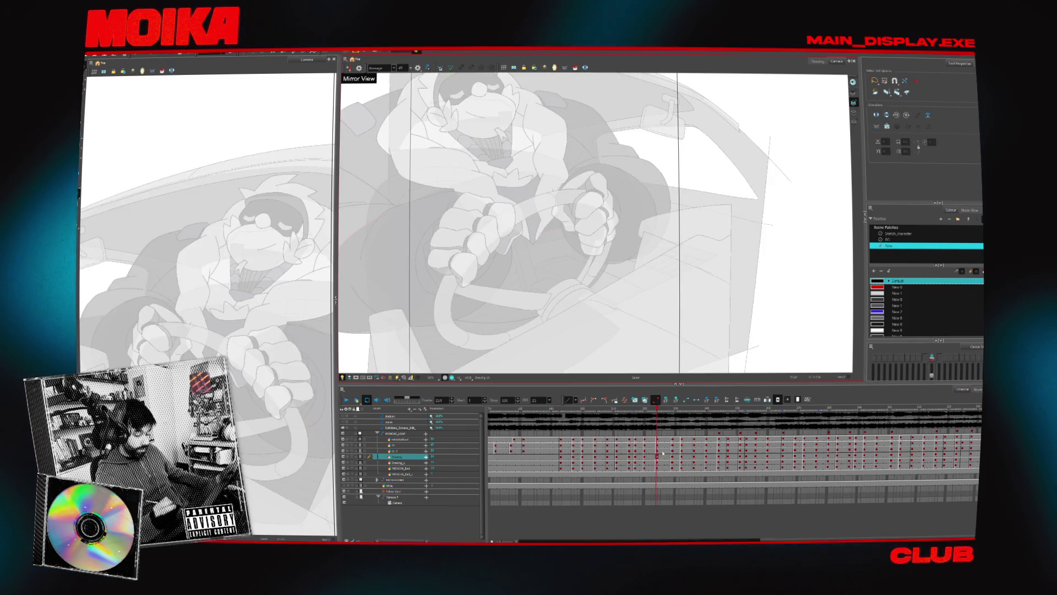
{"action": "left_click", "coordinate": [557, 457]}
{"action": "key", "text": "alt+z"}
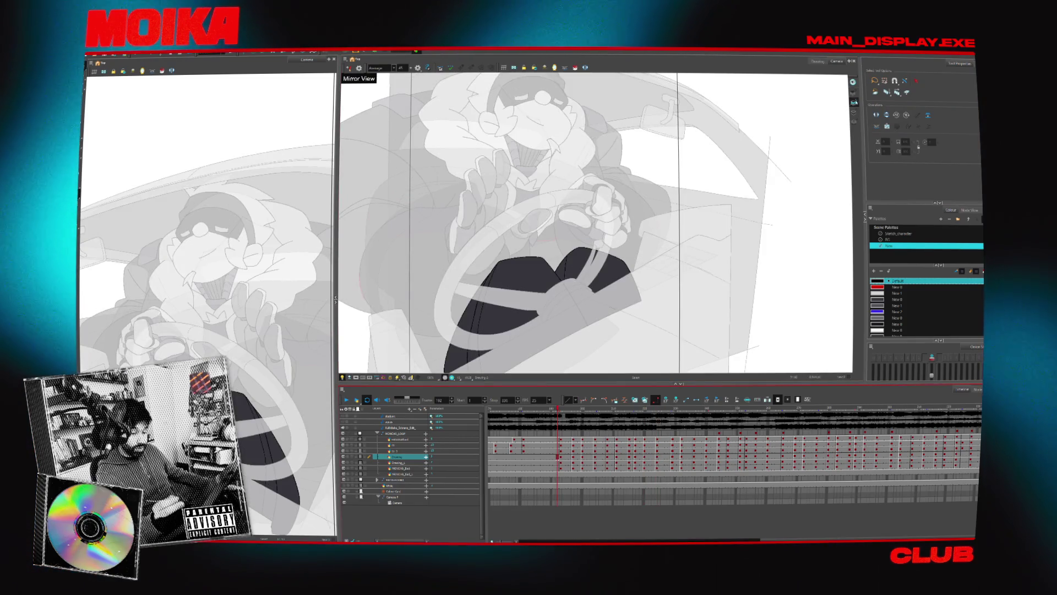
{"action": "left_click", "coordinate": [577, 266]}
Pencil a short curved line on the dashboard beneath the hands on the wheel.
{"action": "key", "text": "alt+/"}
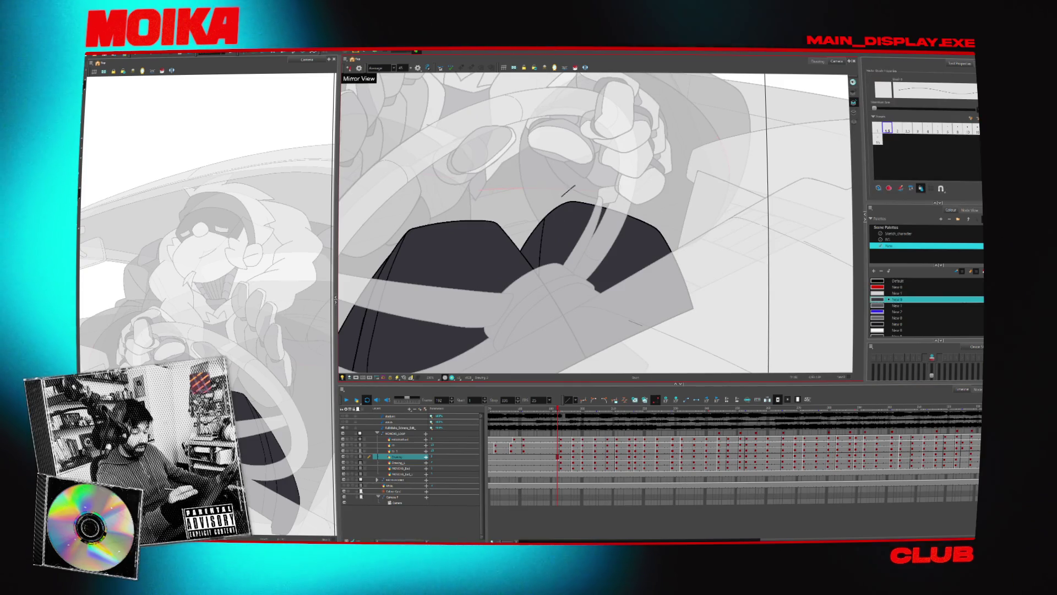
{"action": "scroll", "coordinate": [488, 316], "scroll_direction": "down", "scroll_amount": 6}
{"action": "key", "text": "alt+z"}
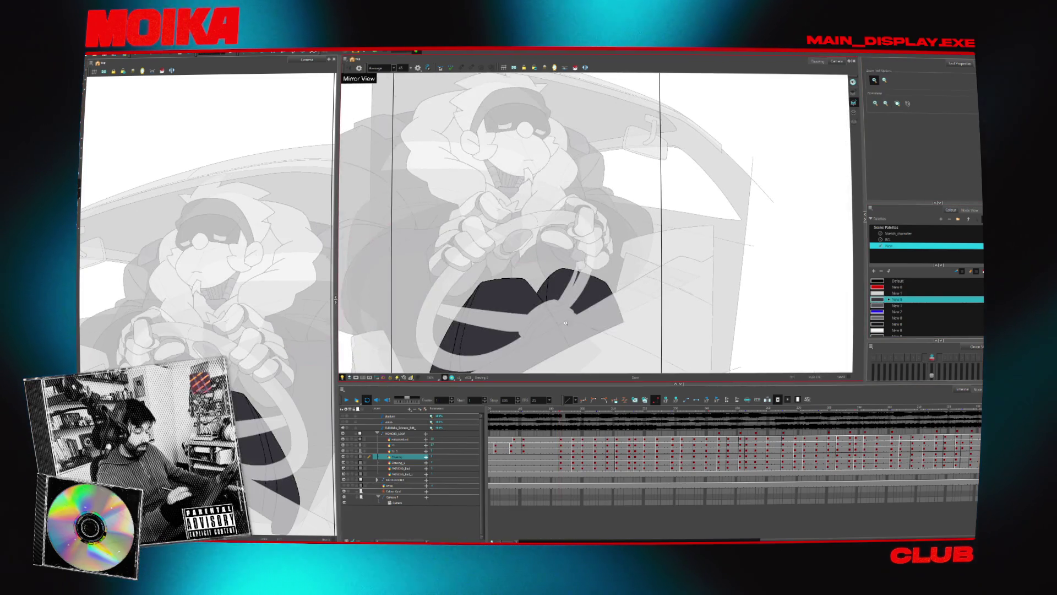
{"action": "left_click", "coordinate": [489, 316]}
{"action": "key", "text": "alt+/"}
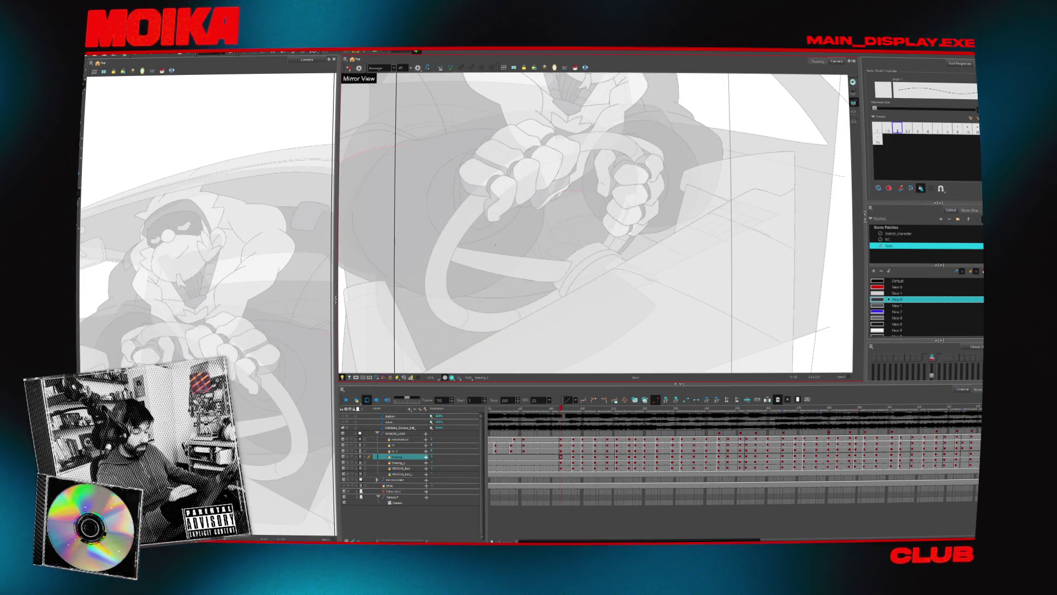
{"action": "left_click_drag", "start_coordinate": [549, 218], "coordinate": [562, 218]}
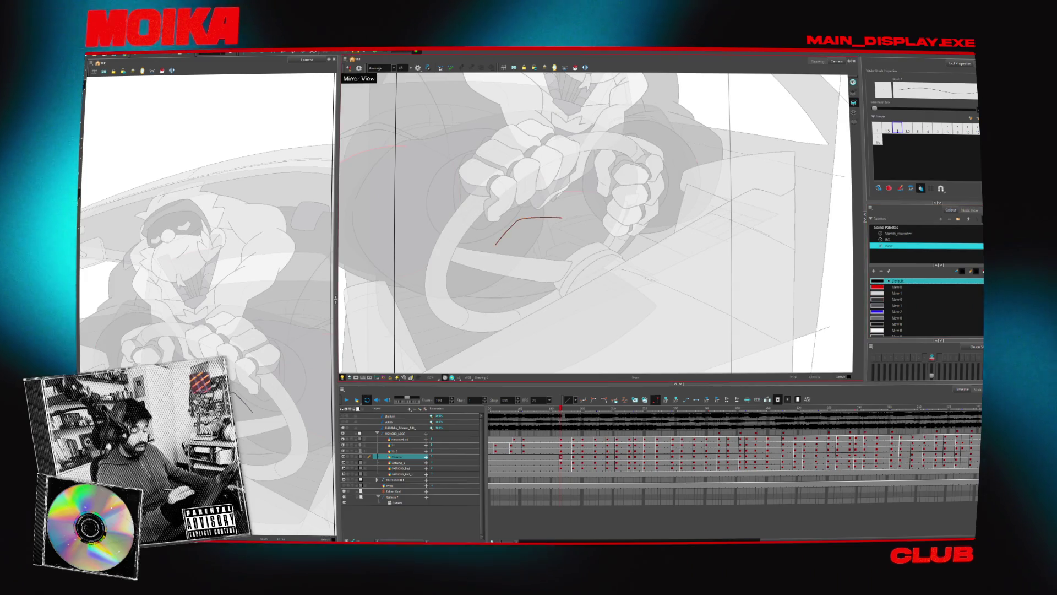
Flip back and forth through neighbouring frames to compare the new line with other drawings.
{"action": "key", "text": "period"}
{"action": "key", "text": "comma"}
{"action": "key", "text": "period"}
{"action": "key", "text": "period"}
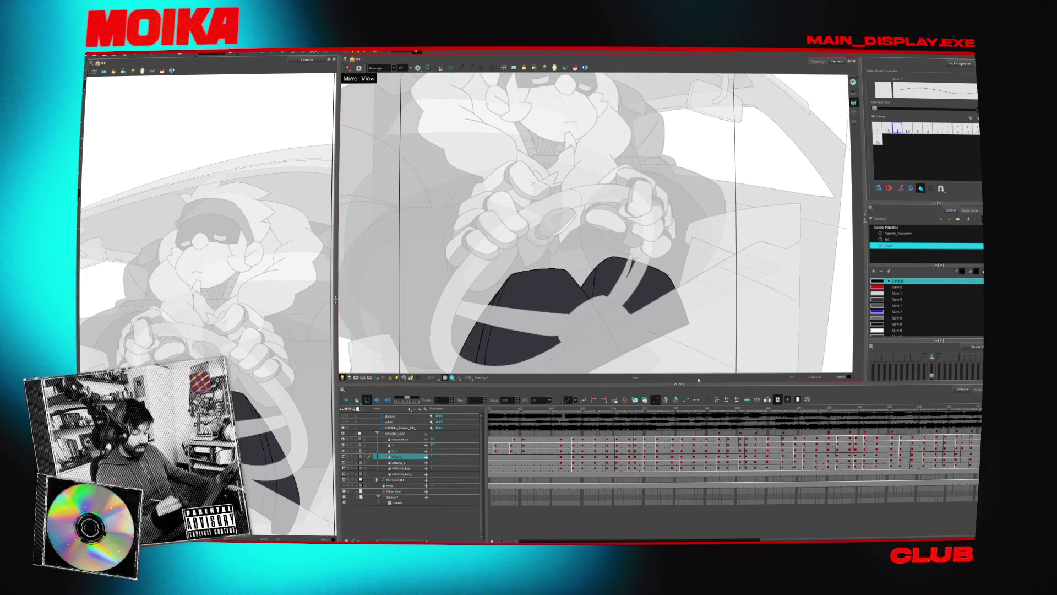
{"action": "key", "text": "period"}
{"action": "key", "text": "period"}
{"action": "key", "text": "period"}
{"action": "key", "text": "period"}
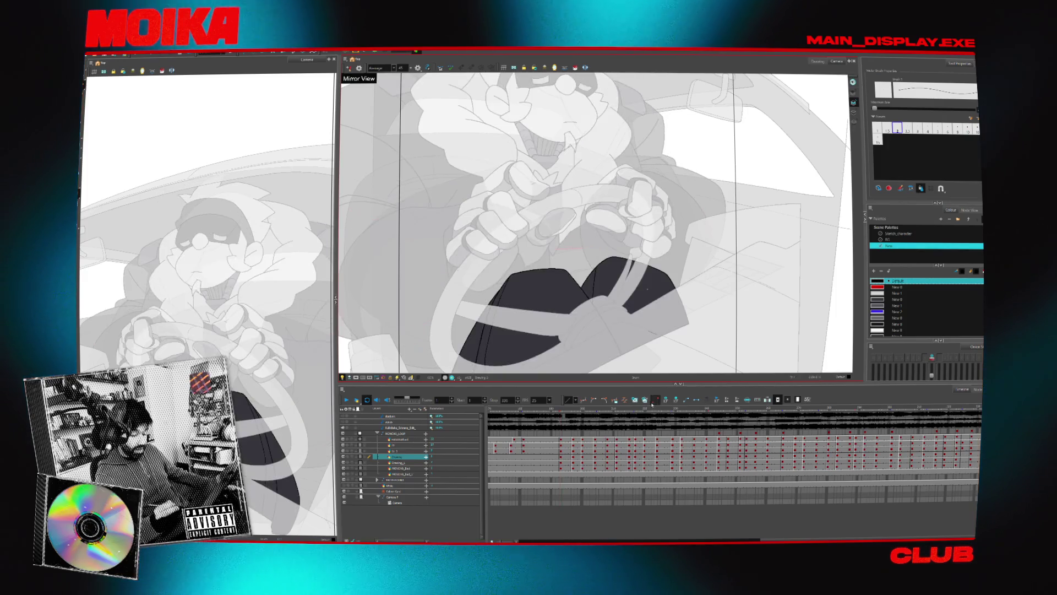
{"action": "key", "text": "period"}
{"action": "key", "text": "period"}
{"action": "key", "text": "period"}
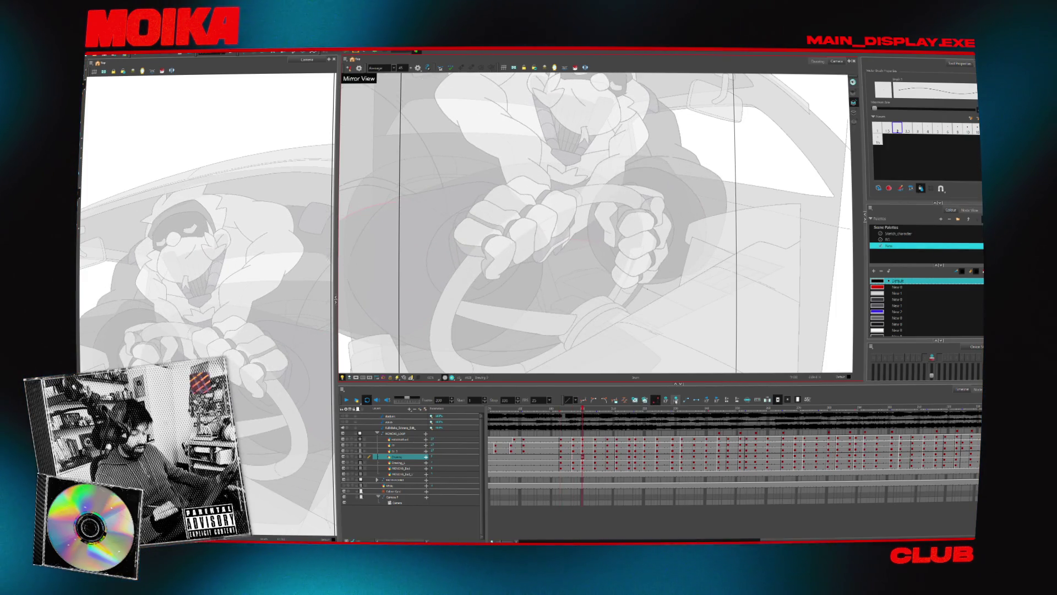
{"action": "key", "text": "period"}
{"action": "key", "text": "period"}
{"action": "key", "text": "period"}
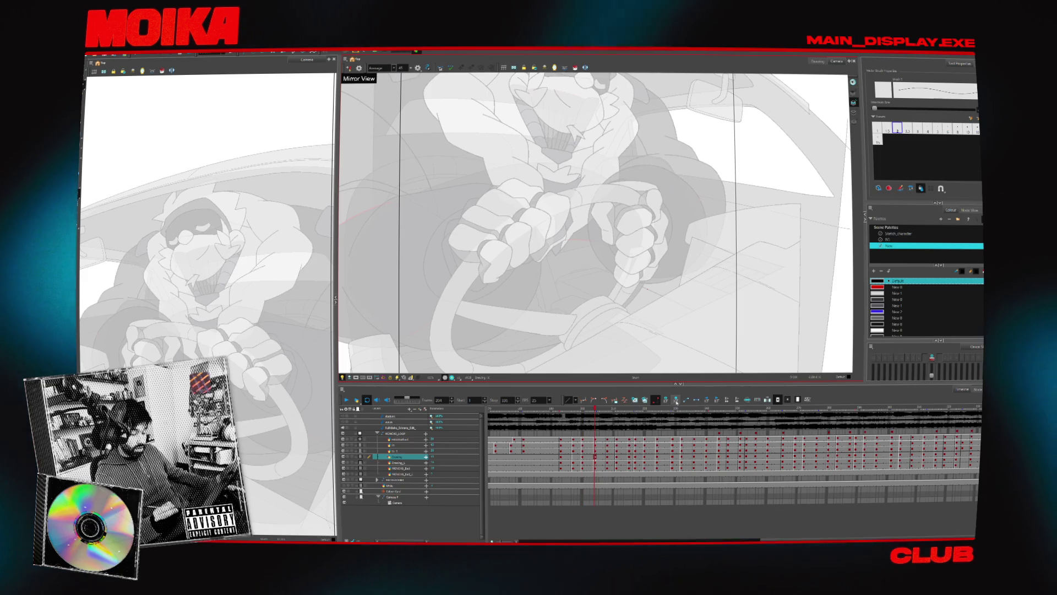
{"action": "key", "text": "period"}
{"action": "key", "text": "period"}
{"action": "key", "text": "period"}
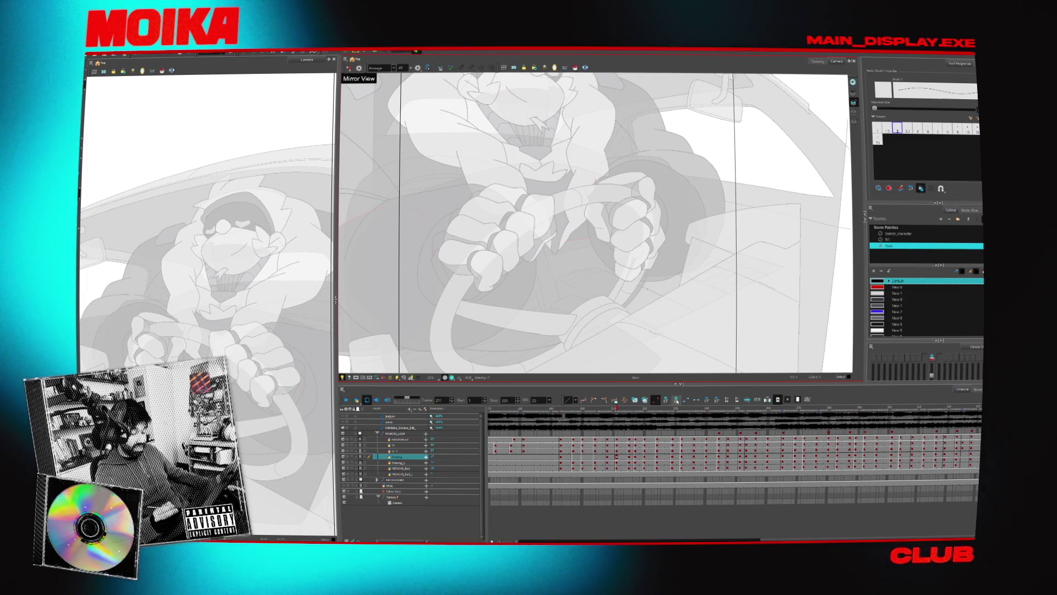
{"action": "key", "text": "period"}
{"action": "key", "text": "period"}
{"action": "key", "text": "period"}
{"action": "key", "text": "period"}
{"action": "key", "text": "period"}
{"action": "key", "text": "period"}
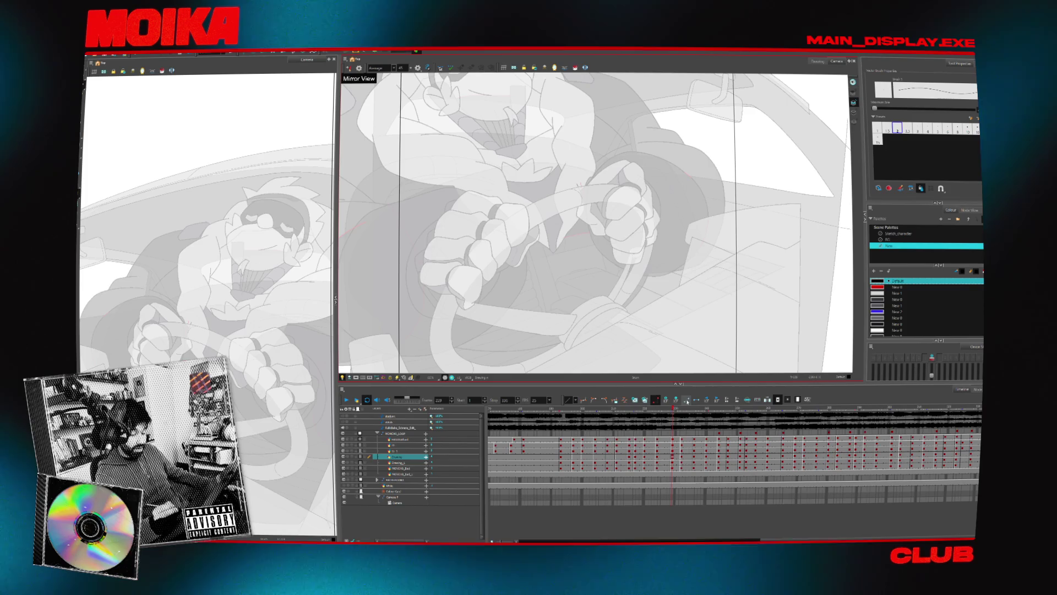
{"action": "key", "text": "comma"}
{"action": "key", "text": "comma"}
{"action": "key", "text": "comma"}
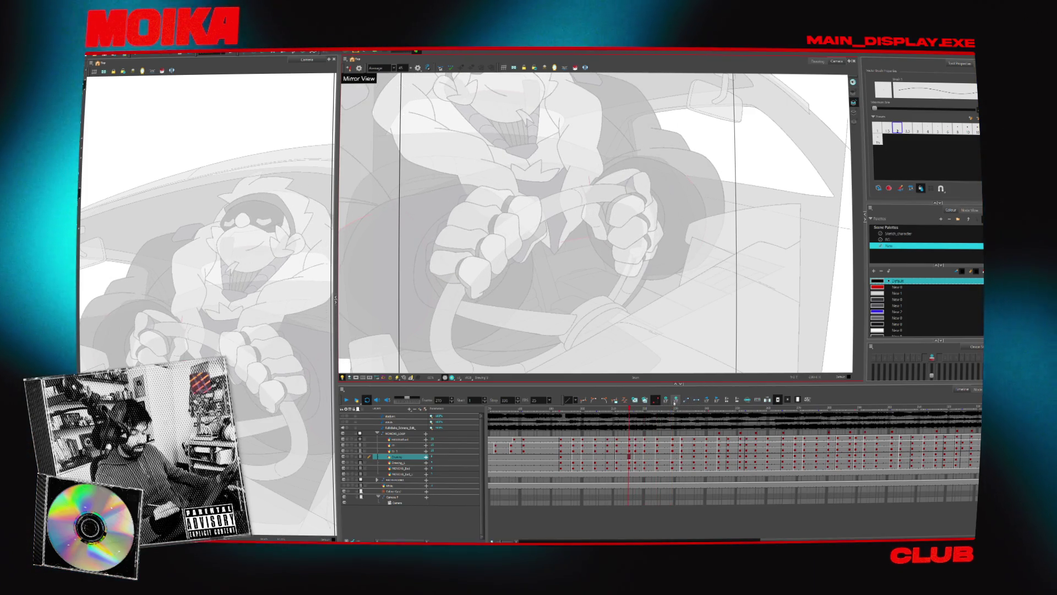
{"action": "key", "text": "period"}
{"action": "key", "text": "period"}
{"action": "key", "text": "period"}
{"action": "key", "text": "period"}
{"action": "key", "text": "period"}
{"action": "key", "text": "period"}
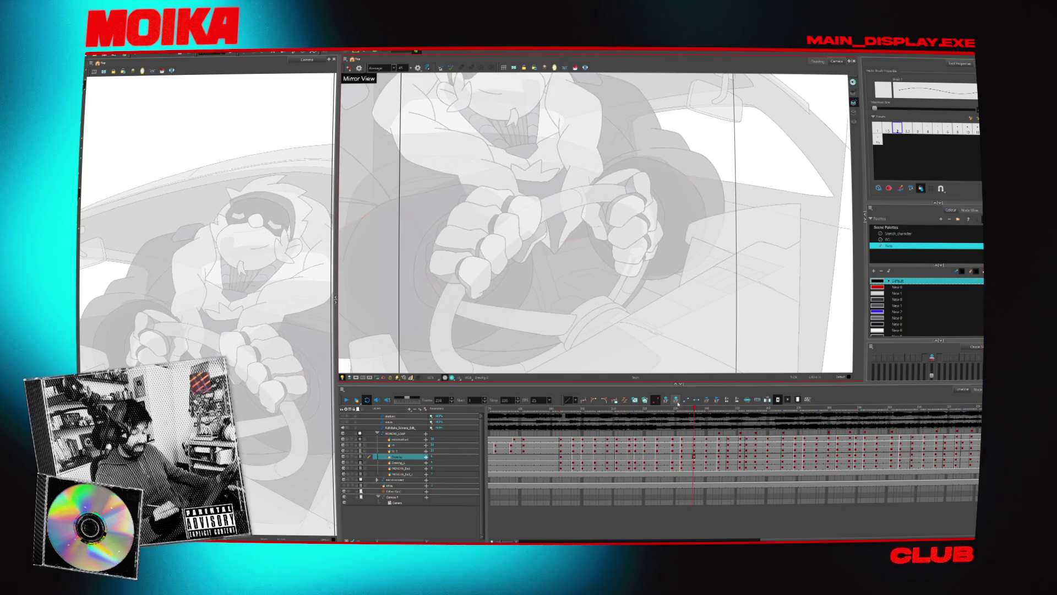
{"action": "key", "text": "comma"}
{"action": "key", "text": "comma"}
{"action": "key", "text": "comma"}
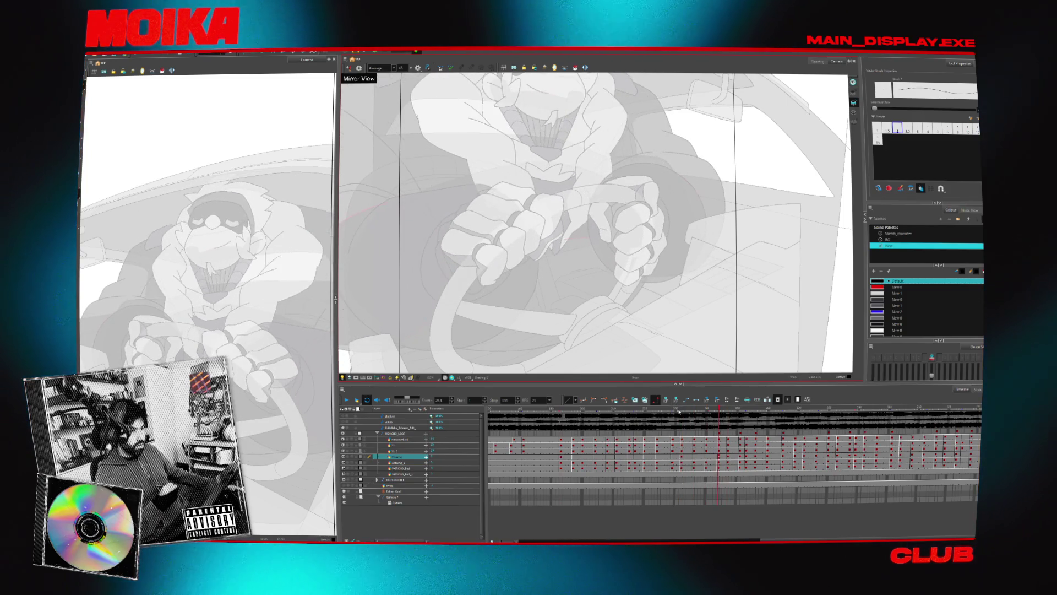
Play back the animation, then flip around the edited drawing to check the motion.
{"action": "key", "text": "Return"}
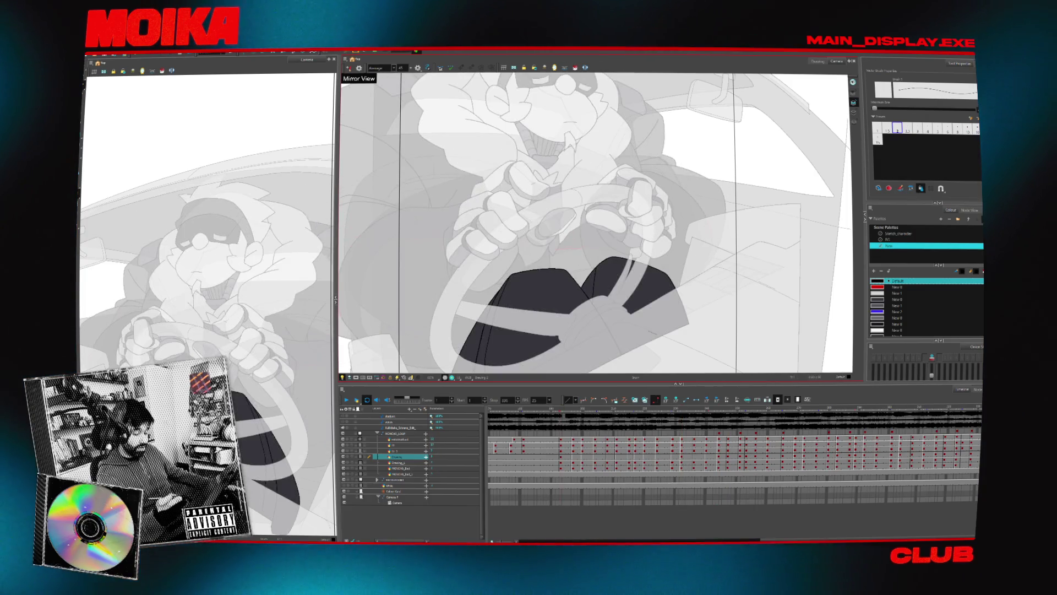
{"action": "left_click", "coordinate": [554, 457]}
{"action": "key", "text": "period"}
{"action": "key", "text": "comma"}
{"action": "key", "text": "period"}
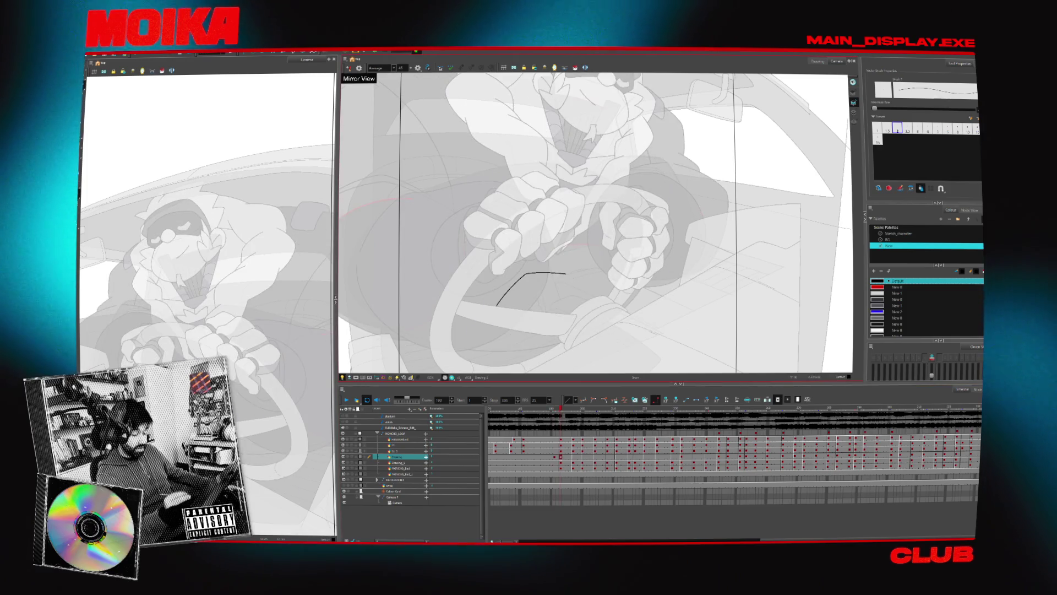
Stretch the sketch line into an arch over the dashboard, compare it with neighbouring frames, and undo the crossing stroke.
{"action": "left_click_drag", "start_coordinate": [563, 273], "coordinate": [578, 293]}
{"action": "mouse_move", "coordinate": [513, 284]}
{"action": "left_mouse_down"}
{"action": "mouse_move", "coordinate": [556, 269]}
{"action": "mouse_move", "coordinate": [584, 294]}
{"action": "left_mouse_up"}
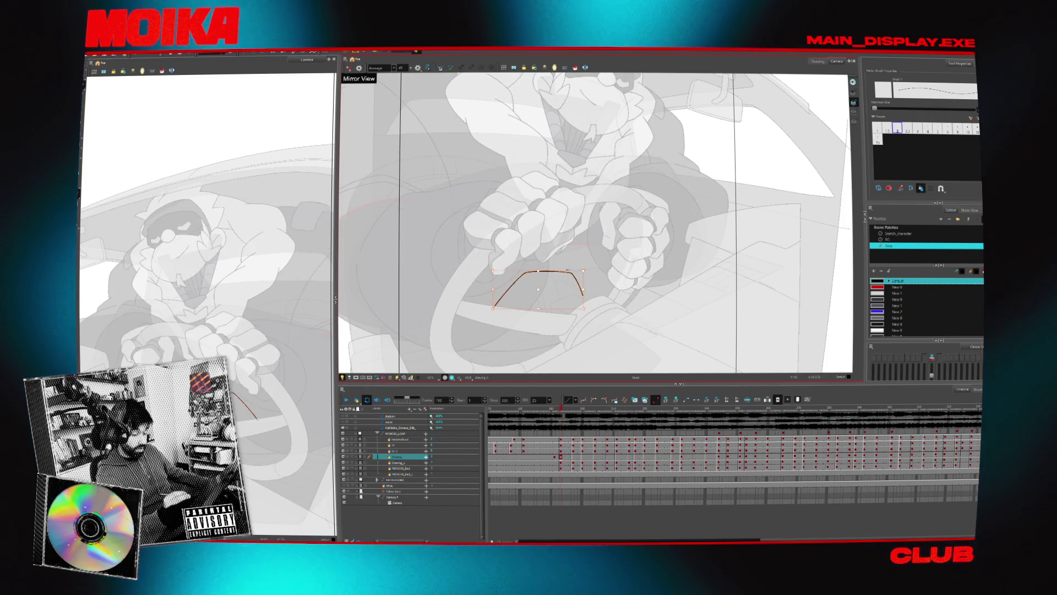
{"action": "key", "text": "comma"}
{"action": "key", "text": "period"}
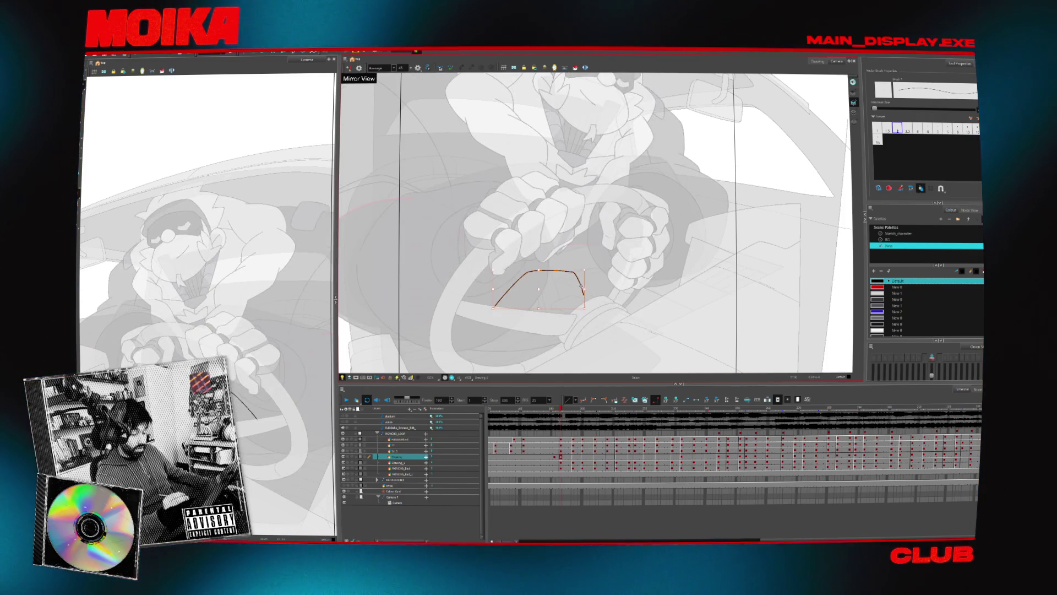
{"action": "key", "text": "comma"}
{"action": "key", "text": "period"}
{"action": "key", "text": "comma"}
{"action": "key", "text": "period"}
{"action": "key", "text": "comma"}
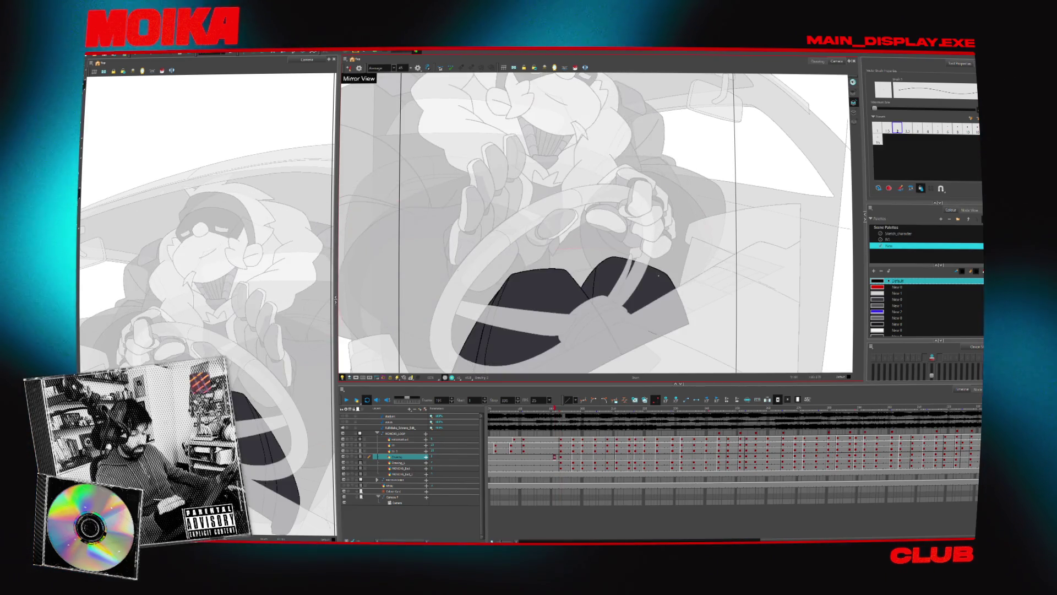
{"action": "key", "text": "period"}
{"action": "key", "text": "comma"}
{"action": "key", "text": "period"}
{"action": "key", "text": "ctrl+z"}
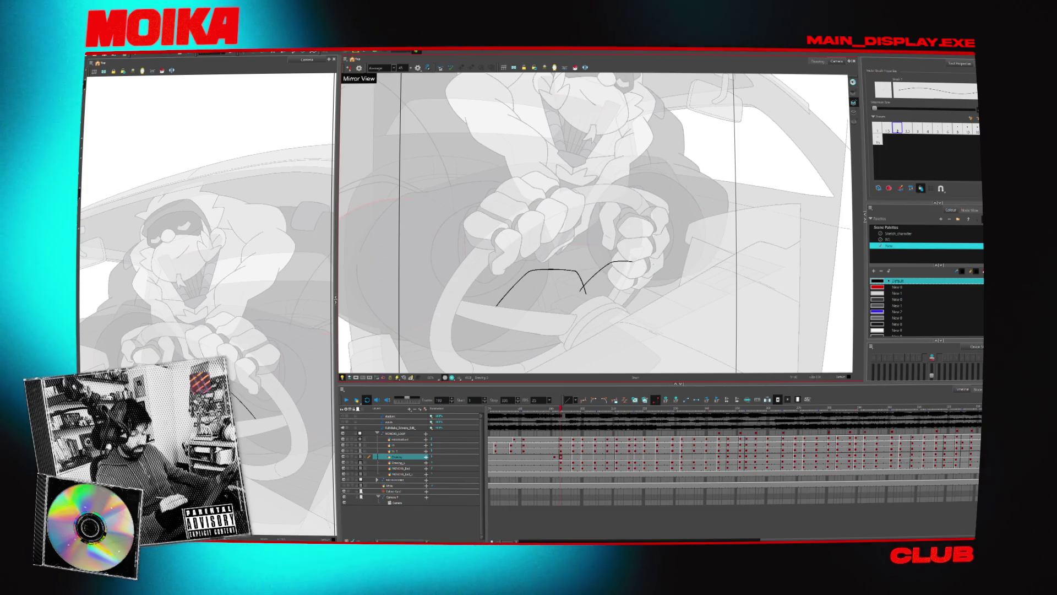
Draw a stroke from the right curve down the dashboard and check it against adjacent frames.
{"action": "left_click_drag", "start_coordinate": [630, 262], "coordinate": [679, 300]}
{"action": "key", "text": "comma"}
{"action": "key", "text": "period"}
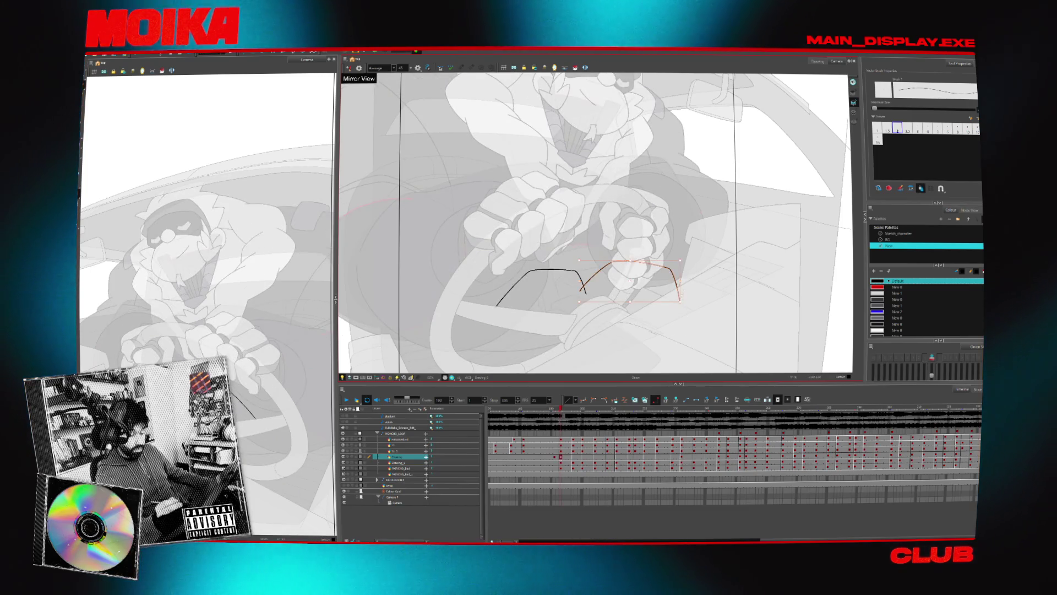
{"action": "key", "text": "Escape"}
{"action": "key", "text": "comma"}
{"action": "key", "text": "period"}
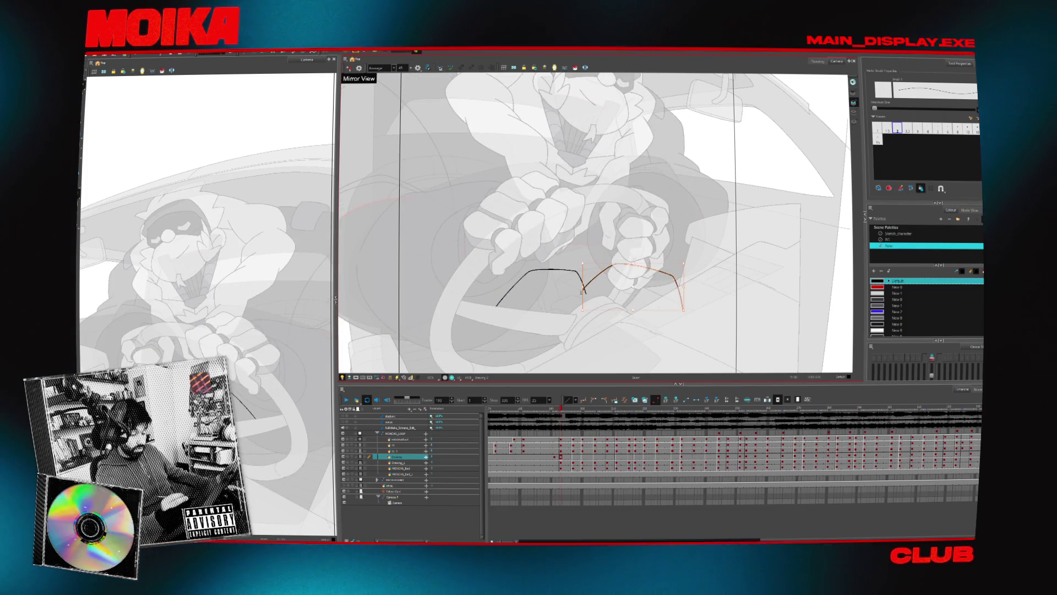
{"action": "key", "text": "comma"}
{"action": "key", "text": "period"}
{"action": "key", "text": "comma"}
{"action": "key", "text": "period"}
{"action": "key", "text": "ctrl+a"}
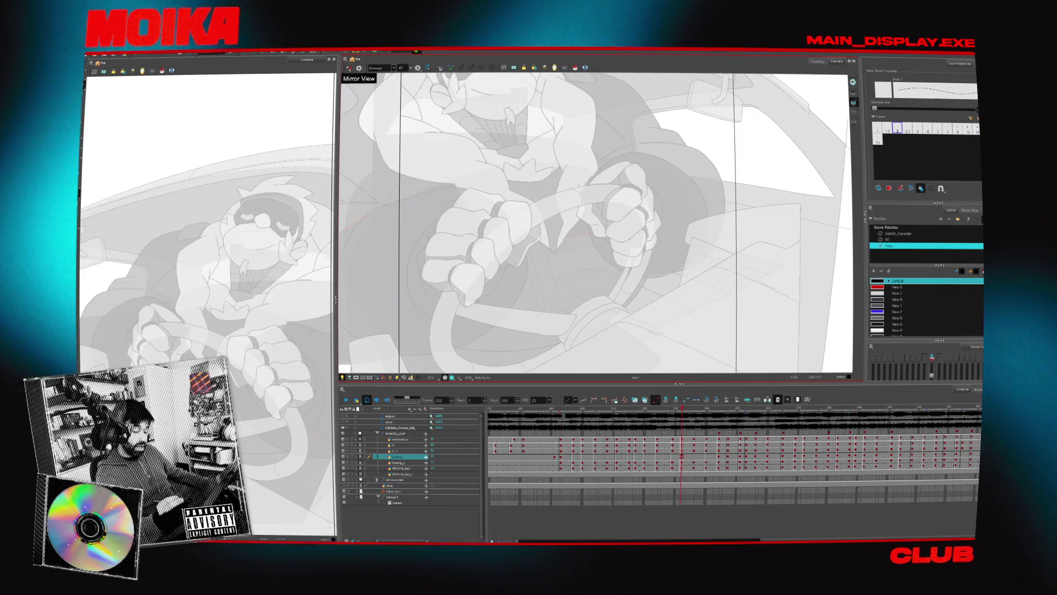
Compare the lengthened left stroke with neighbouring frames, then play the animation forward.
{"action": "scroll", "coordinate": [595, 220], "scroll_direction": "down", "scroll_amount": 3}
{"action": "key", "text": "comma"}
{"action": "key", "text": "period"}
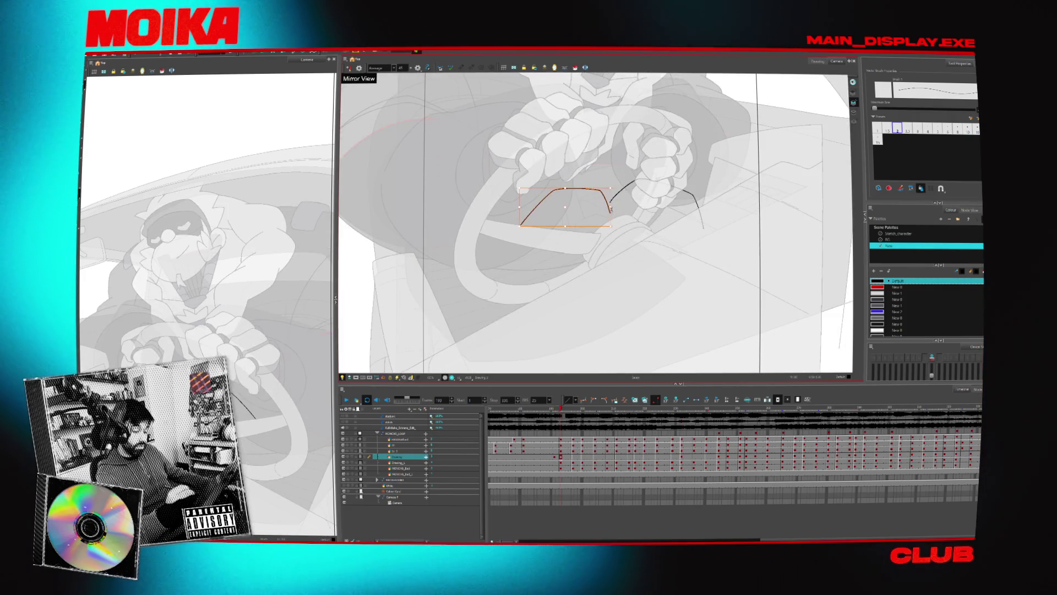
{"action": "key", "text": "comma"}
{"action": "key", "text": "period"}
{"action": "key", "text": "comma"}
{"action": "key", "text": "period"}
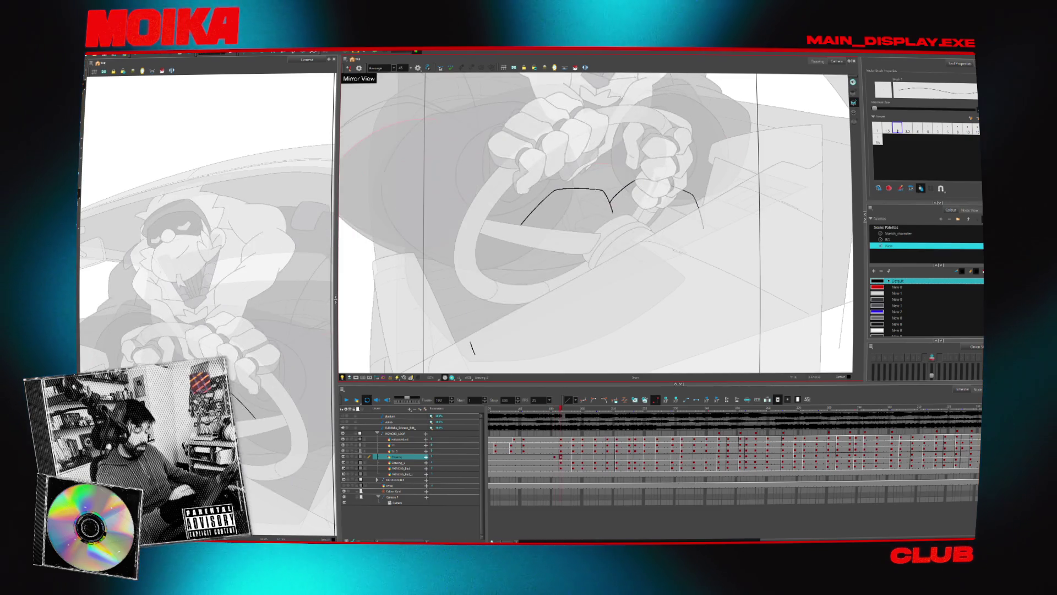
{"action": "key", "text": "comma"}
{"action": "key", "text": "period"}
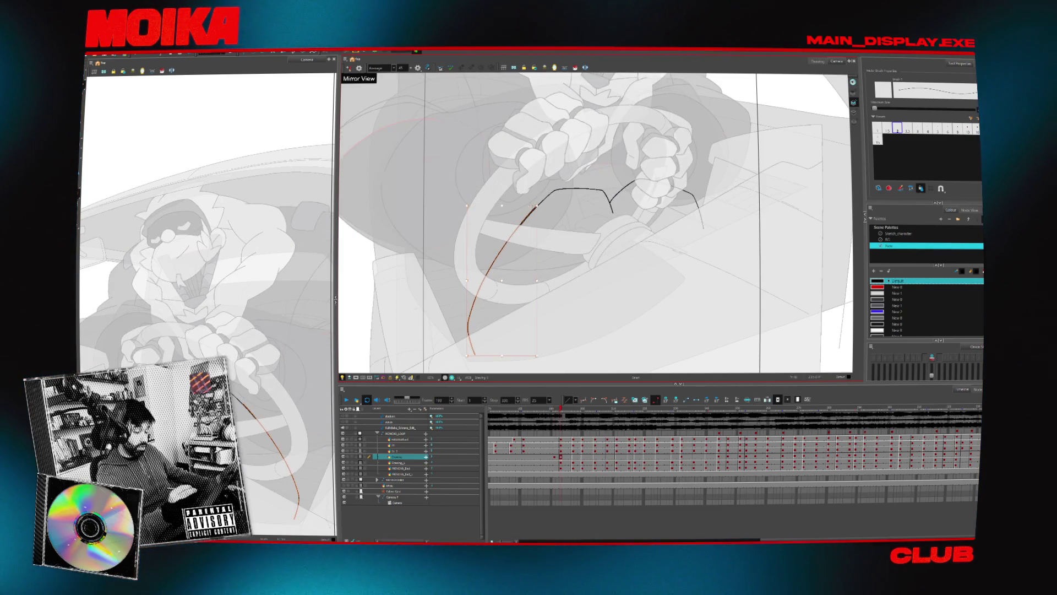
{"action": "key", "text": "Return"}
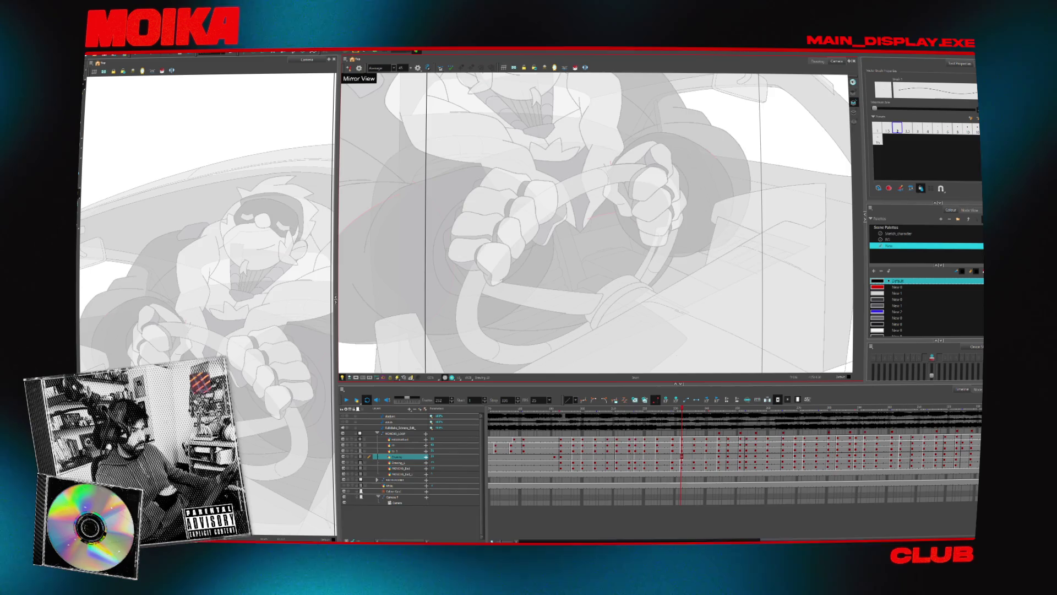
Return to the sketch frame and flip between it and its neighbouring frames.
{"action": "left_click", "coordinate": [561, 409]}
{"action": "key", "text": "comma"}
{"action": "key", "text": "comma"}
{"action": "key", "text": "period"}
{"action": "key", "text": "period"}
{"action": "key", "text": "comma"}
{"action": "key", "text": "comma"}
{"action": "key", "text": "period"}
{"action": "key", "text": "period"}
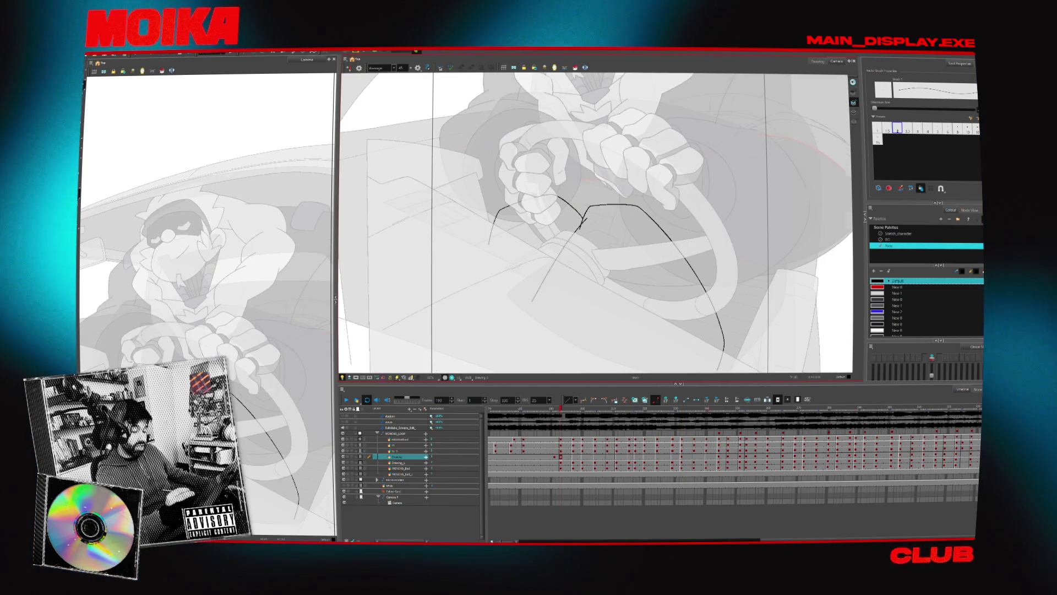
{"action": "key", "text": "comma"}
{"action": "key", "text": "comma"}
{"action": "key", "text": "period"}
{"action": "key", "text": "period"}
Toggle Mirror View on and off while flipping to the dark-shape frame to check the sketch.
{"action": "key", "text": "4"}
{"action": "key", "text": "comma"}
{"action": "key", "text": "comma"}
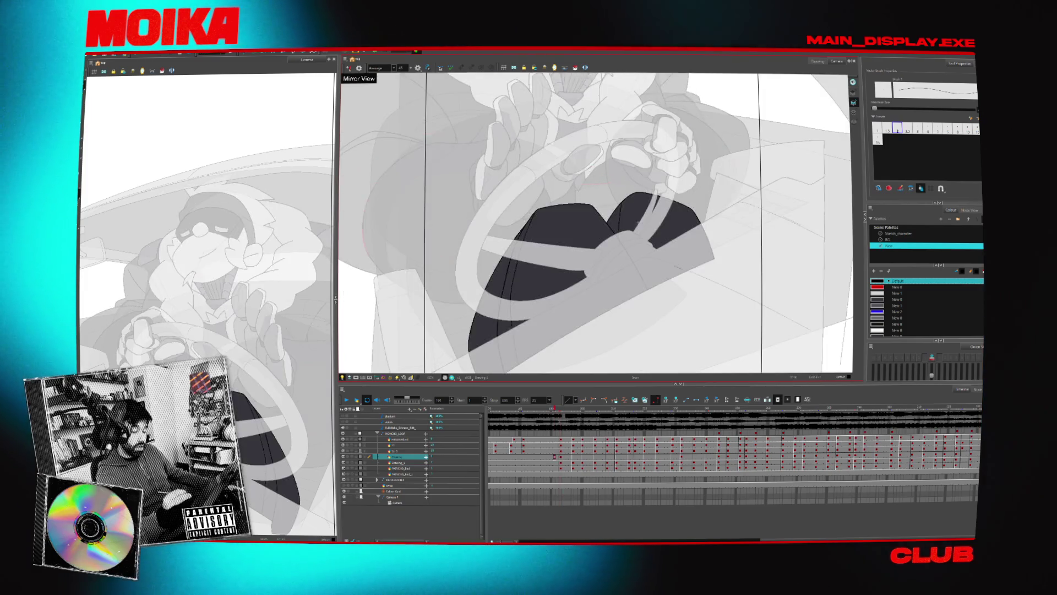
{"action": "key", "text": "period"}
{"action": "key", "text": "period"}
{"action": "key", "text": "comma"}
{"action": "key", "text": "comma"}
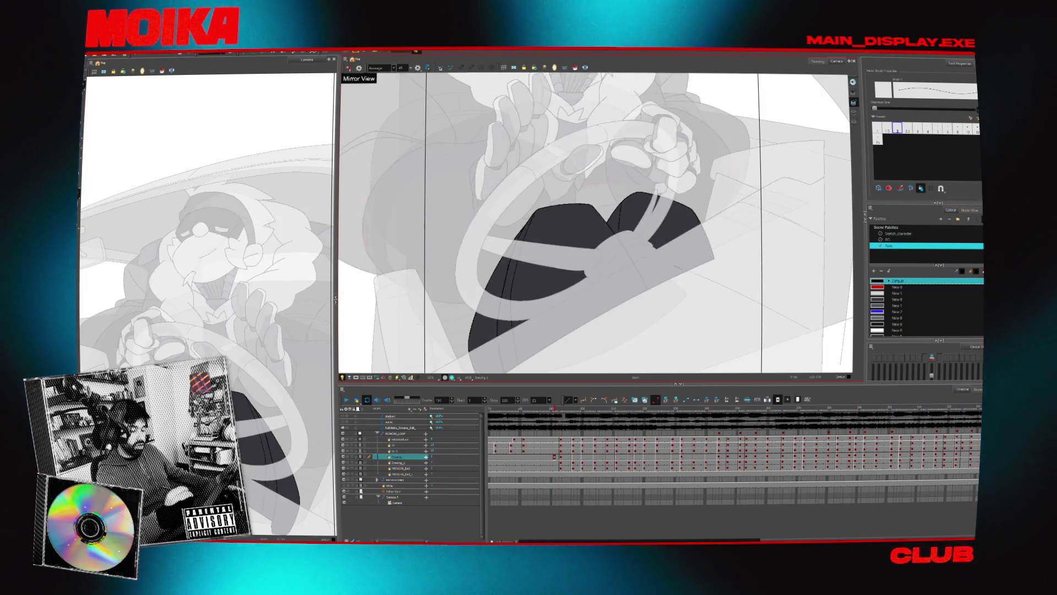
{"action": "key", "text": "period"}
{"action": "key", "text": "period"}
{"action": "key", "text": "4"}
{"action": "key", "text": "comma"}
{"action": "key", "text": "comma"}
{"action": "key", "text": "period"}
{"action": "key", "text": "period"}
{"action": "key", "text": "comma"}
{"action": "key", "text": "comma"}
{"action": "key", "text": "period"}
{"action": "key", "text": "period"}
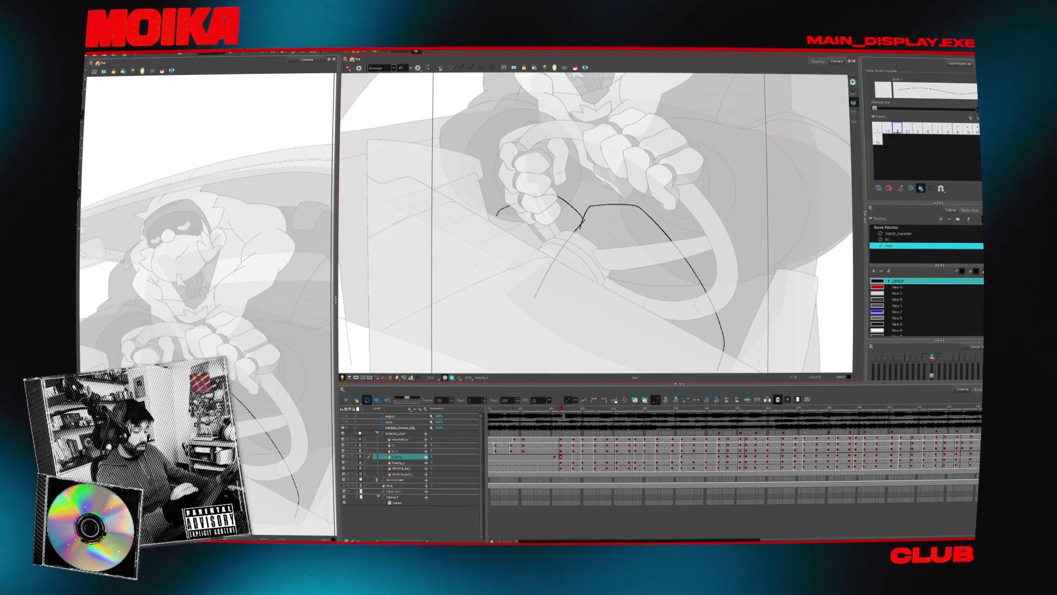
Shorten the left end of the sketch stroke, select and deselect it, and recheck the neighbouring frame.
{"action": "key", "text": "ctrl+z"}
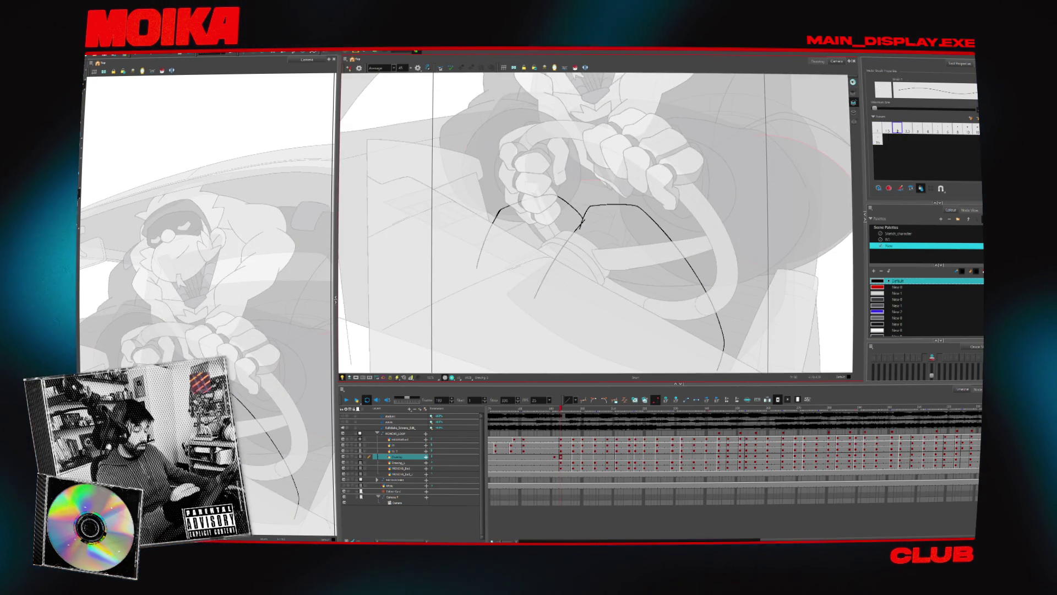
{"action": "key", "text": "alt+s"}
{"action": "left_click", "coordinate": [495, 216]}
{"action": "scroll", "coordinate": [496, 203], "scroll_direction": "up", "scroll_amount": 2}
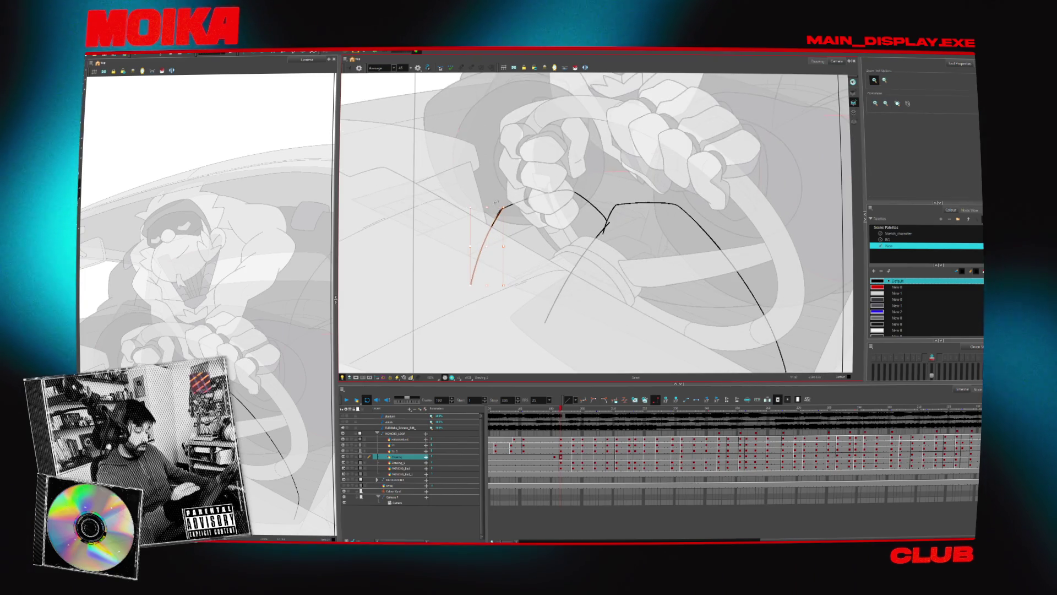
{"action": "key", "text": "Escape"}
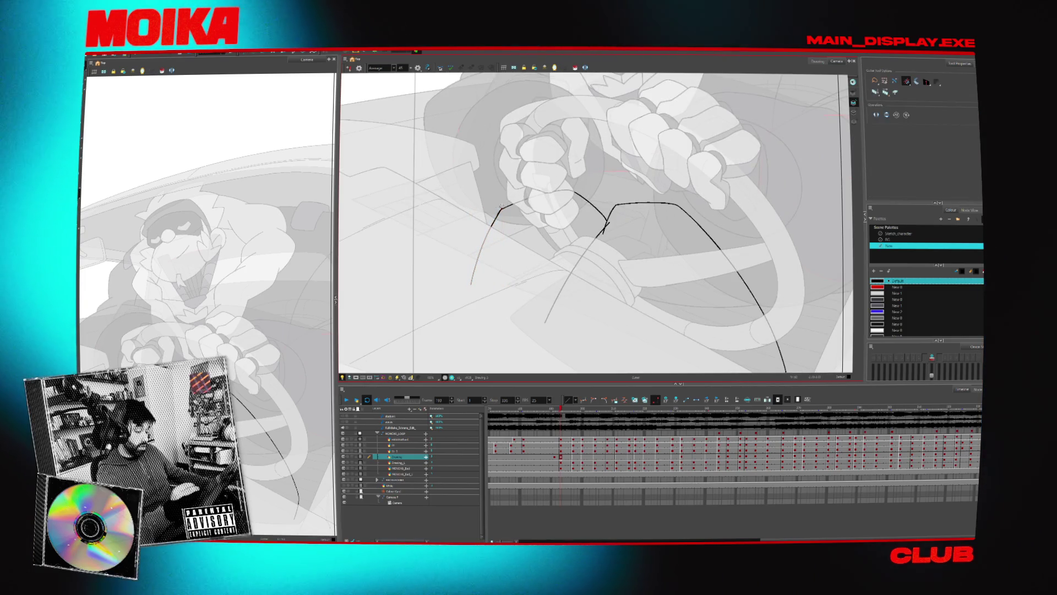
{"action": "key", "text": "period"}
{"action": "key", "text": "comma"}
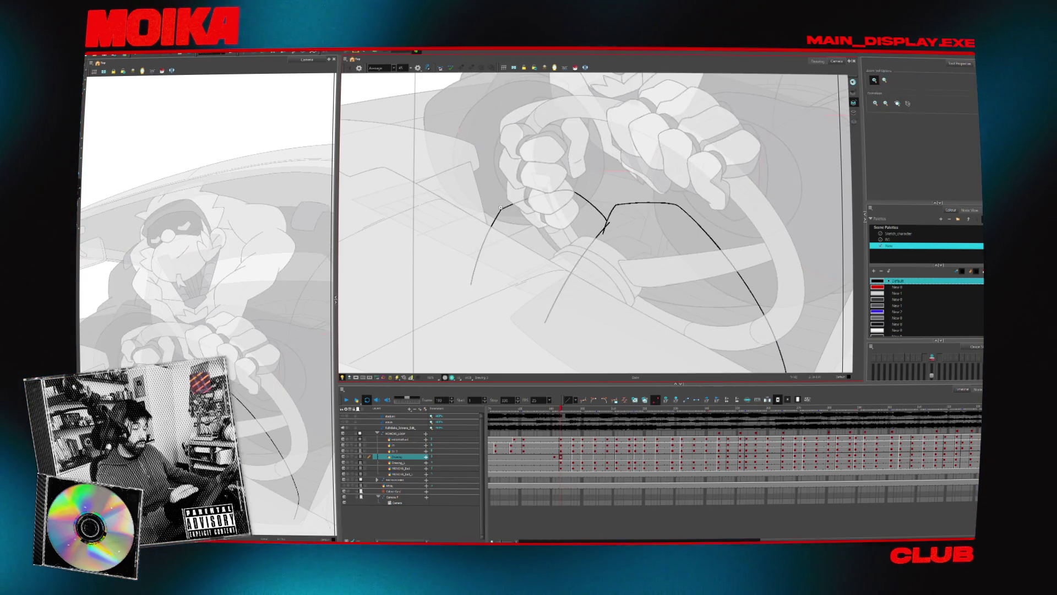
Zoom in on the dashboard strokes, switch back to drawing, and bring the YouTube browser forward.
{"action": "left_click", "coordinate": [501, 207]}
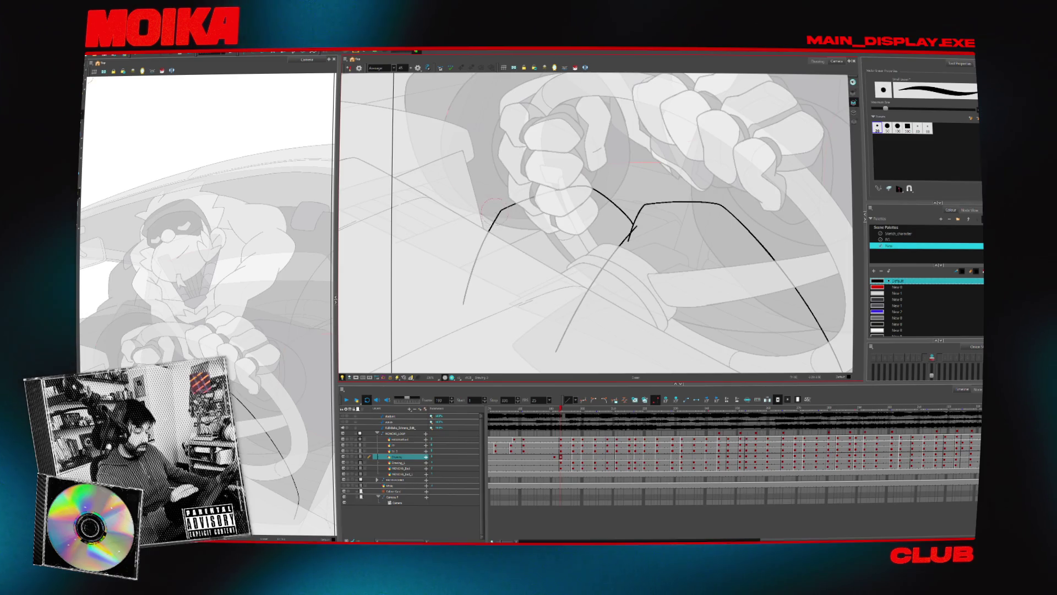
{"action": "key", "text": "alt+b"}
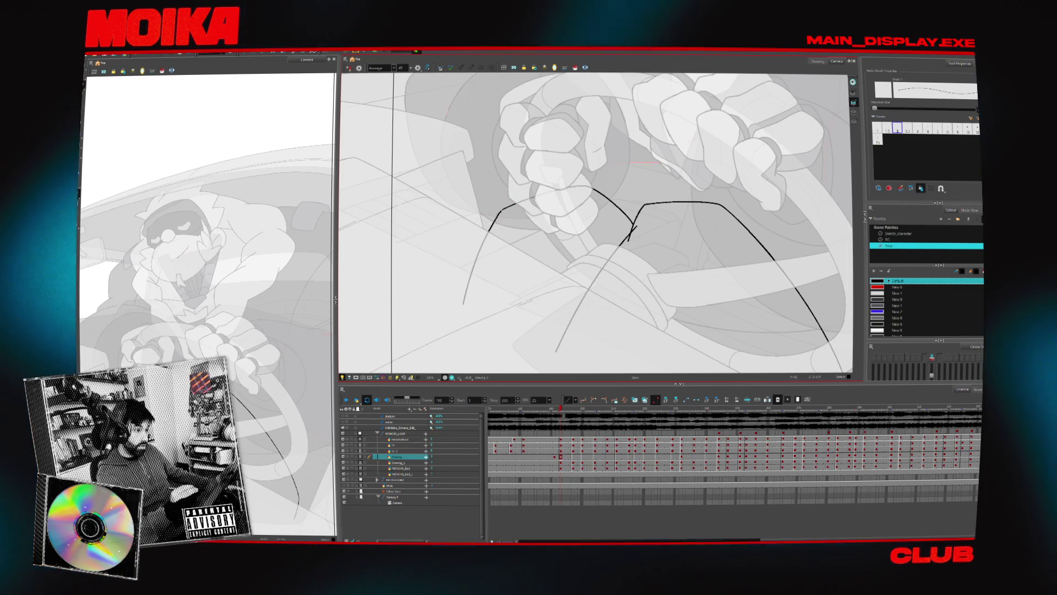
{"action": "left_click", "coordinate": [496, 232]}
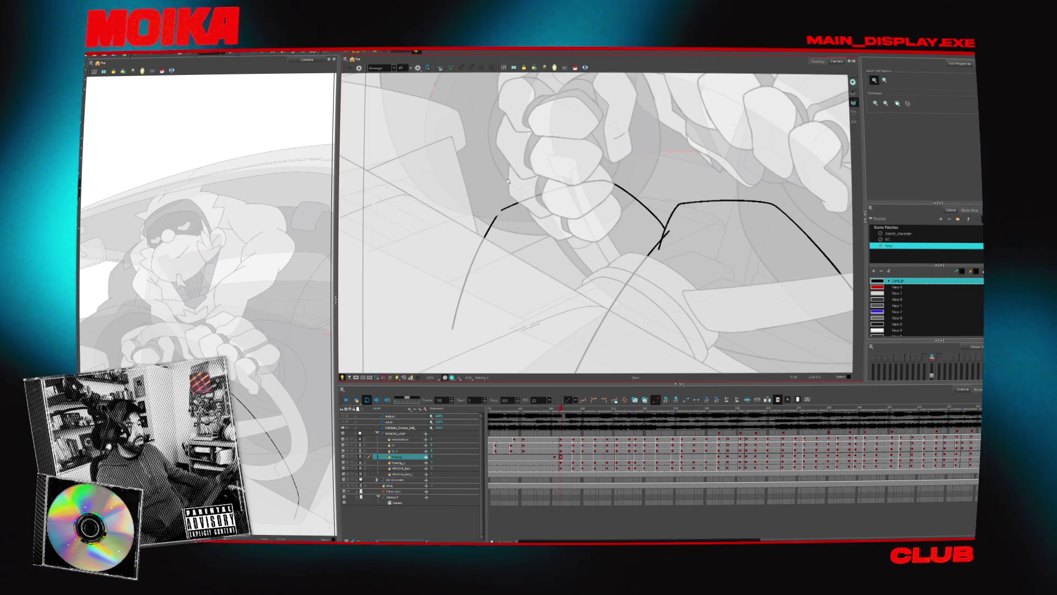
{"action": "key", "text": "alt+Tab"}
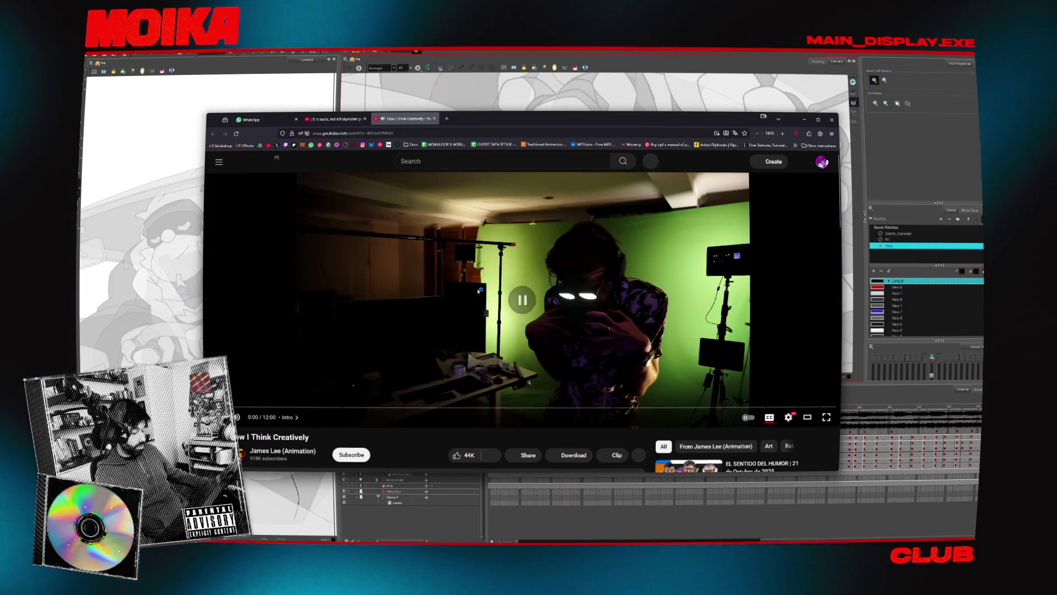
Scroll the 'How I Think Creatively' page, then minimise the browser back to Harmony.
{"action": "scroll", "coordinate": [445, 301], "scroll_direction": "down", "scroll_amount": 2}
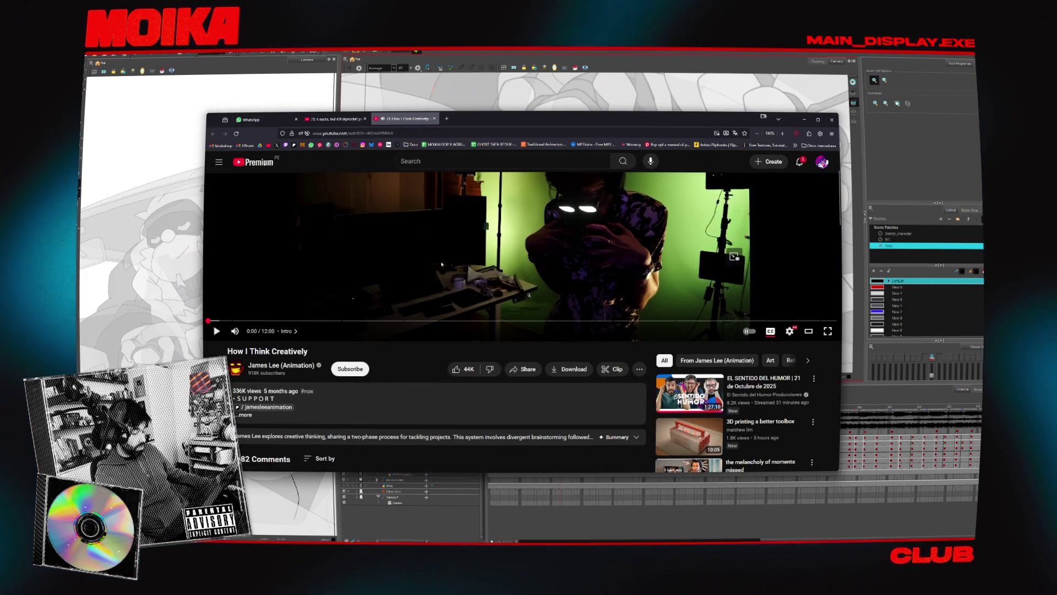
{"action": "scroll", "coordinate": [388, 301], "scroll_direction": "up", "scroll_amount": 2}
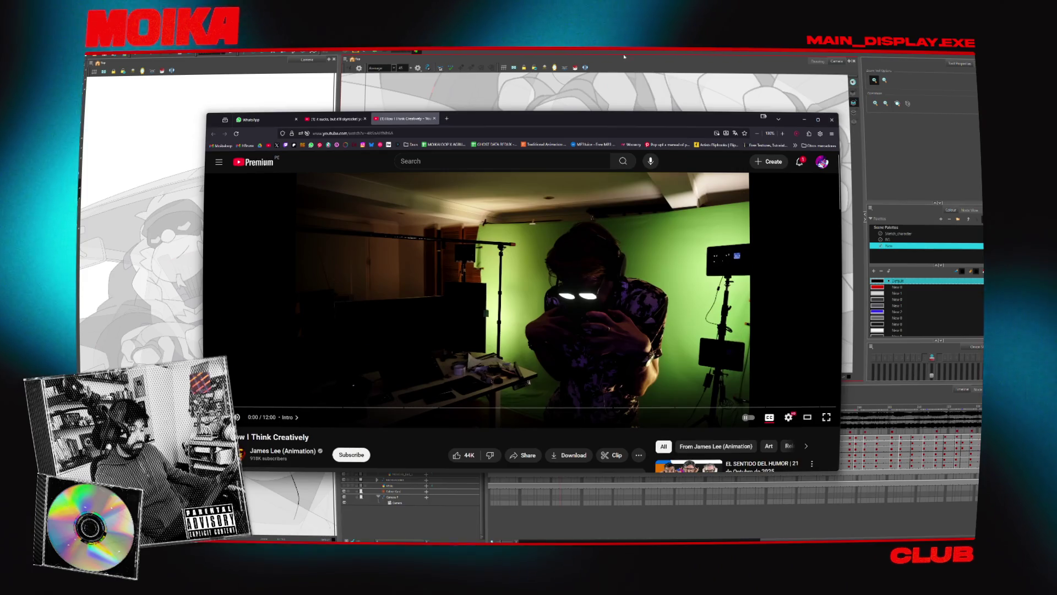
{"action": "left_click", "coordinate": [625, 56]}
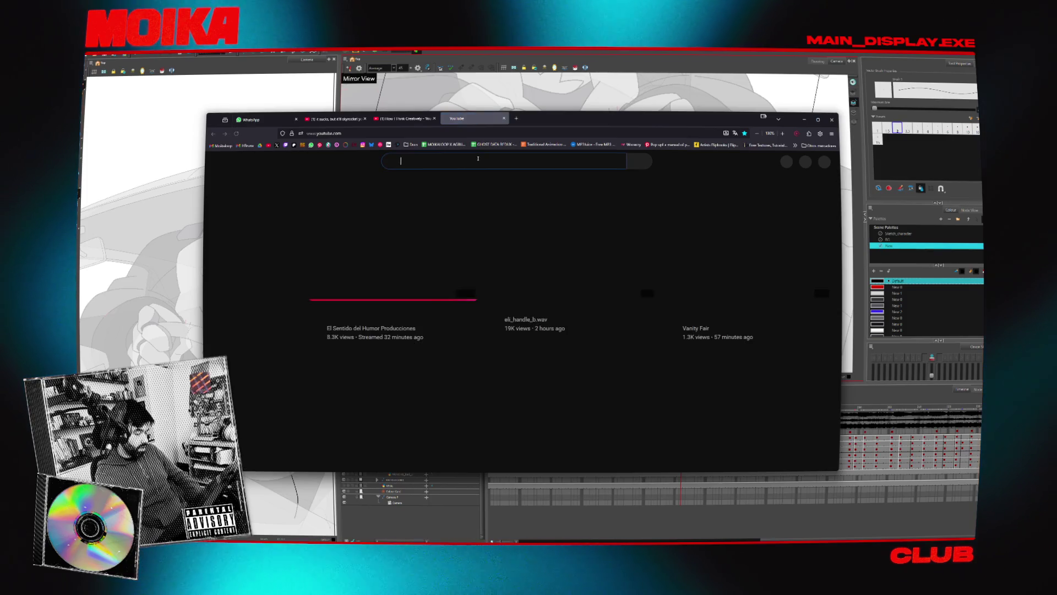
Search YouTube for 'jam cave' and open Audrie vs Deadline from The Jam Cave's Videos list.
{"action": "left_click", "coordinate": [479, 158]}
{"action": "type", "text": "j"}
{"action": "key", "text": "Return"}
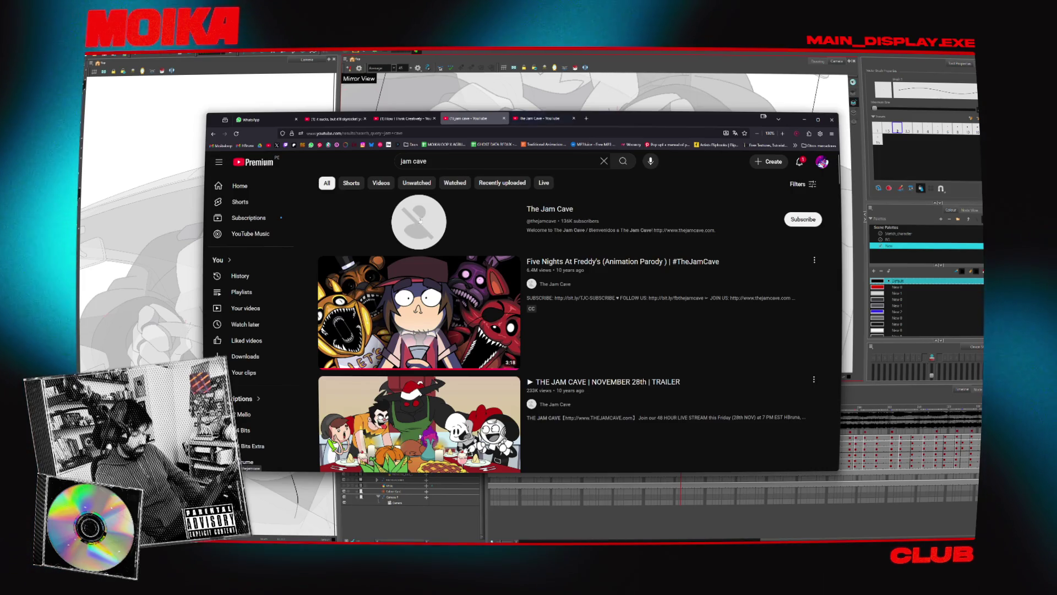
{"action": "key", "text": "ctrl+Tab"}
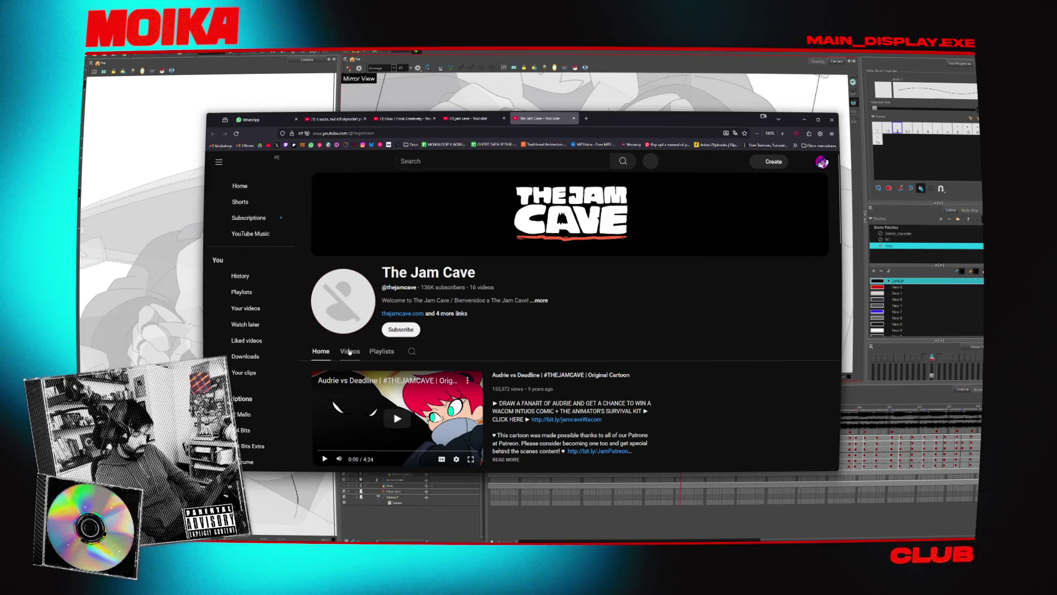
{"action": "left_click", "coordinate": [350, 349]}
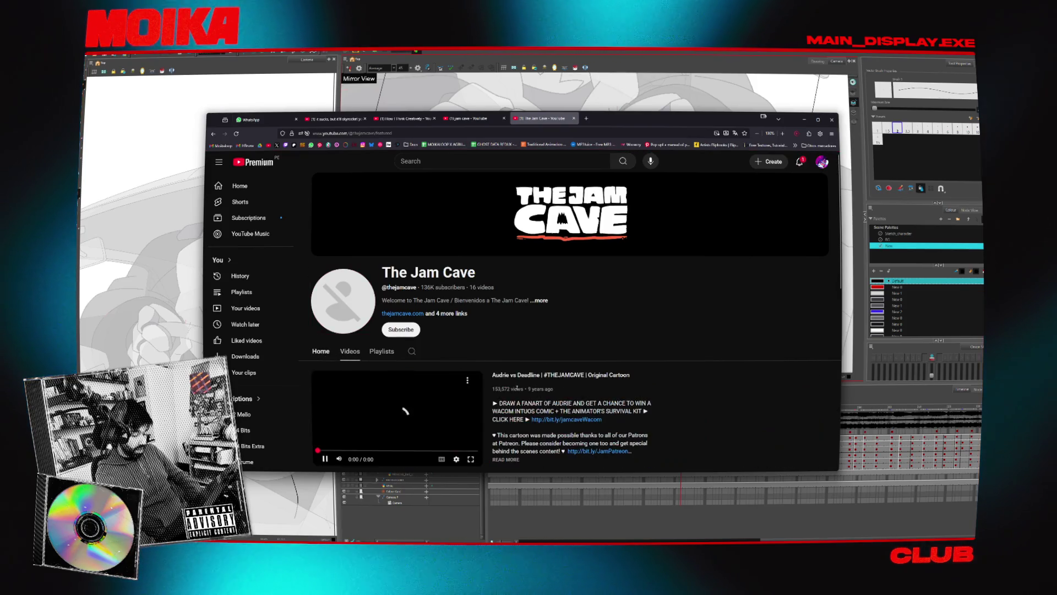
{"action": "left_click", "coordinate": [511, 377]}
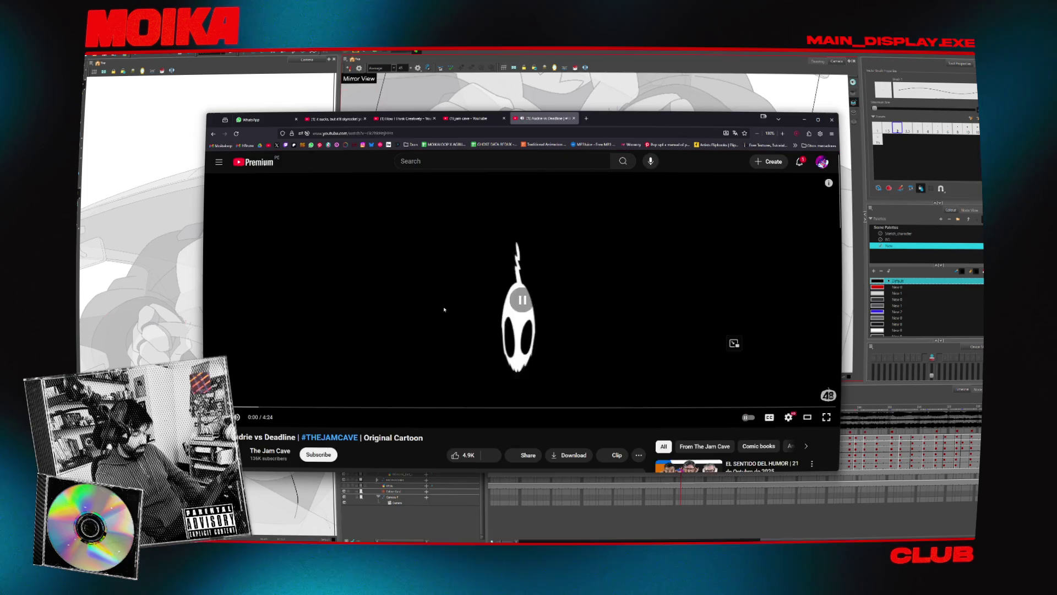
Expand the video description to read the credits, then pop the video into Picture-in-Picture.
{"action": "scroll", "coordinate": [416, 390], "scroll_direction": "down", "scroll_amount": 3}
{"action": "left_click", "coordinate": [341, 381]}
{"action": "scroll", "coordinate": [341, 381], "scroll_direction": "down", "scroll_amount": 2}
{"action": "scroll", "coordinate": [341, 381], "scroll_direction": "down", "scroll_amount": 2}
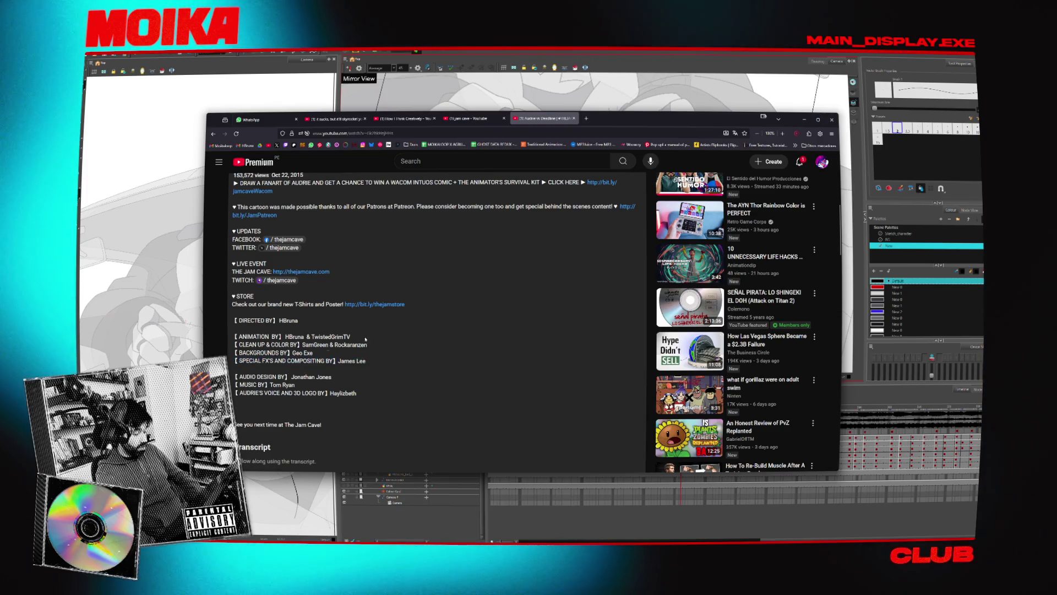
{"action": "scroll", "coordinate": [358, 336], "scroll_direction": "up", "scroll_amount": 8}
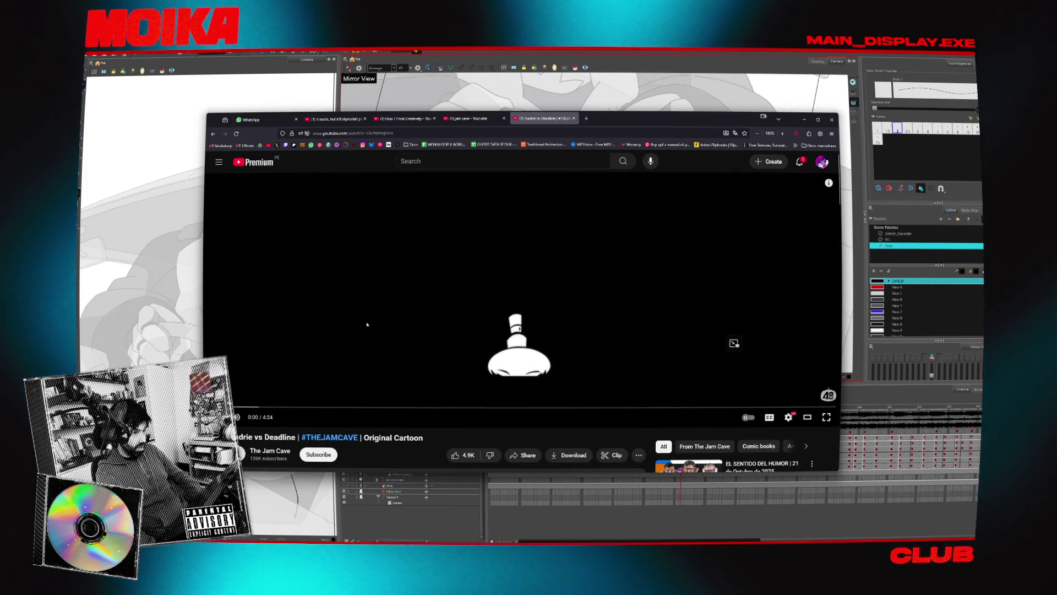
{"action": "scroll", "coordinate": [393, 297], "scroll_direction": "down", "scroll_amount": 8}
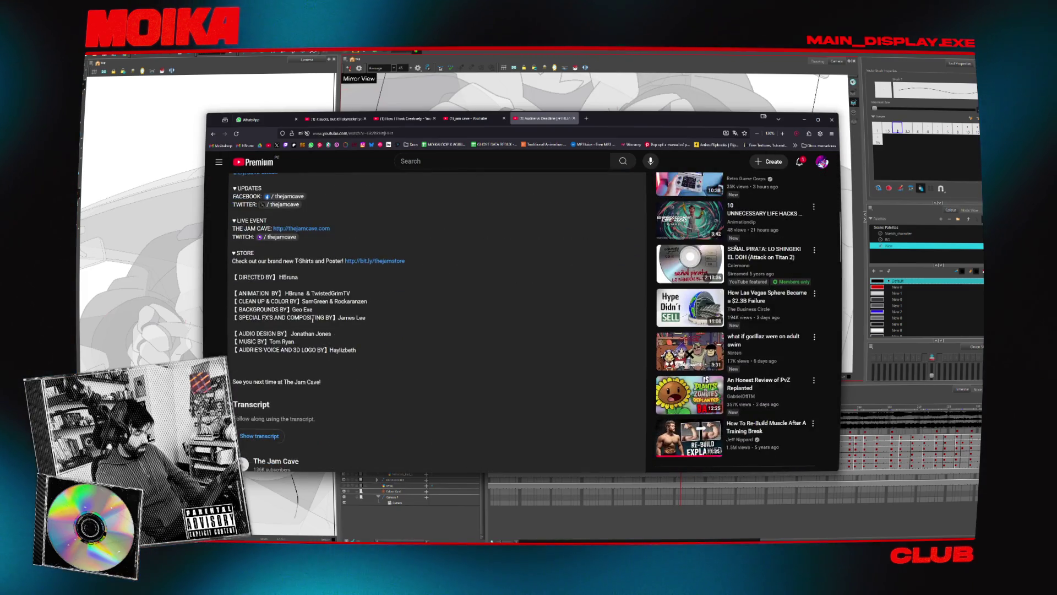
{"action": "scroll", "coordinate": [358, 309], "scroll_direction": "up", "scroll_amount": 6}
{"action": "scroll", "coordinate": [324, 321], "scroll_direction": "down", "scroll_amount": 6}
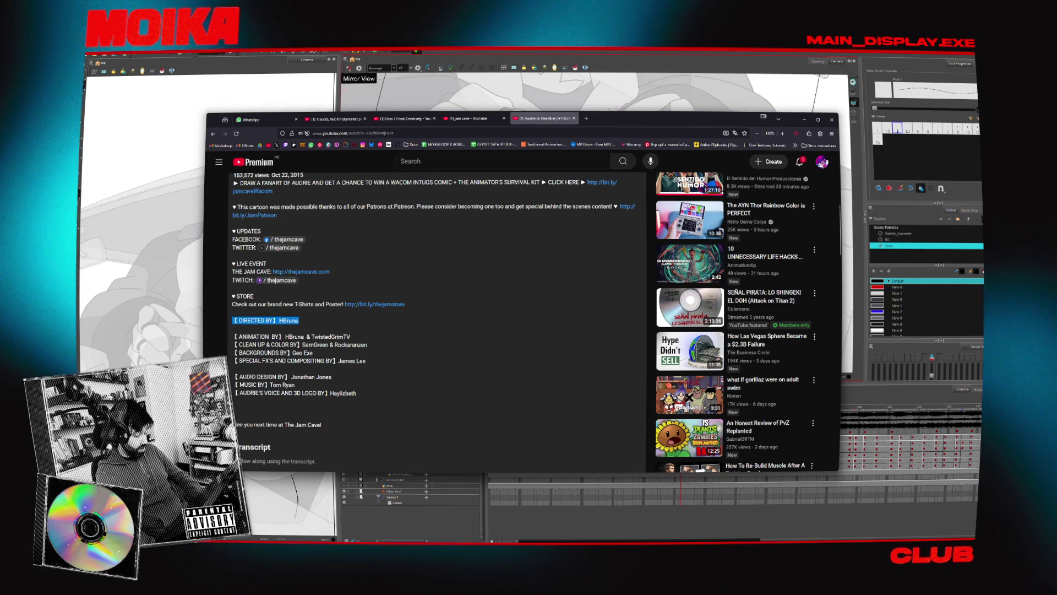
{"action": "scroll", "coordinate": [333, 317], "scroll_direction": "up", "scroll_amount": 8}
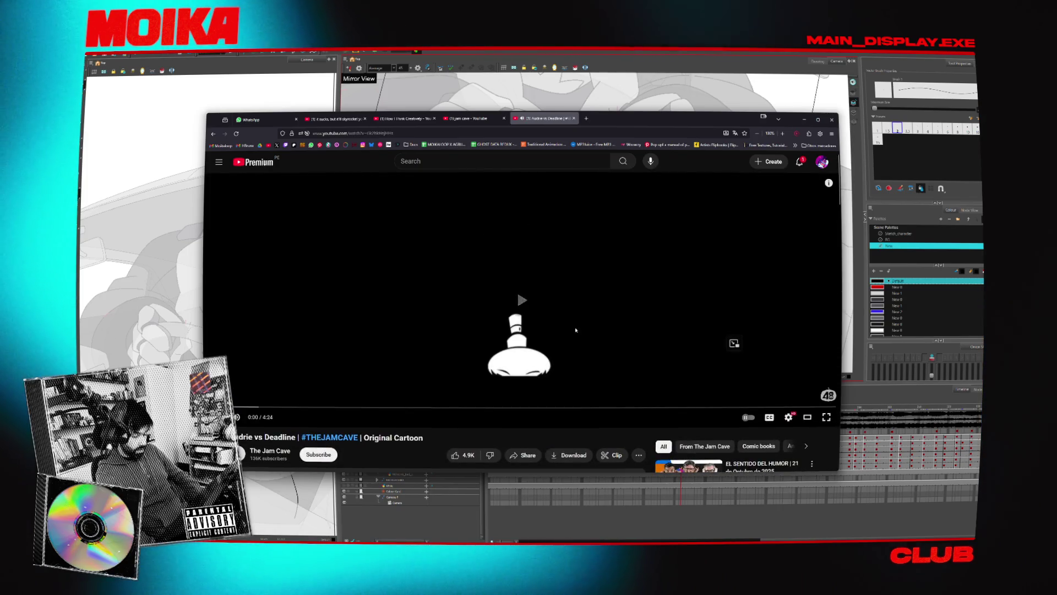
{"action": "left_click", "coordinate": [732, 343]}
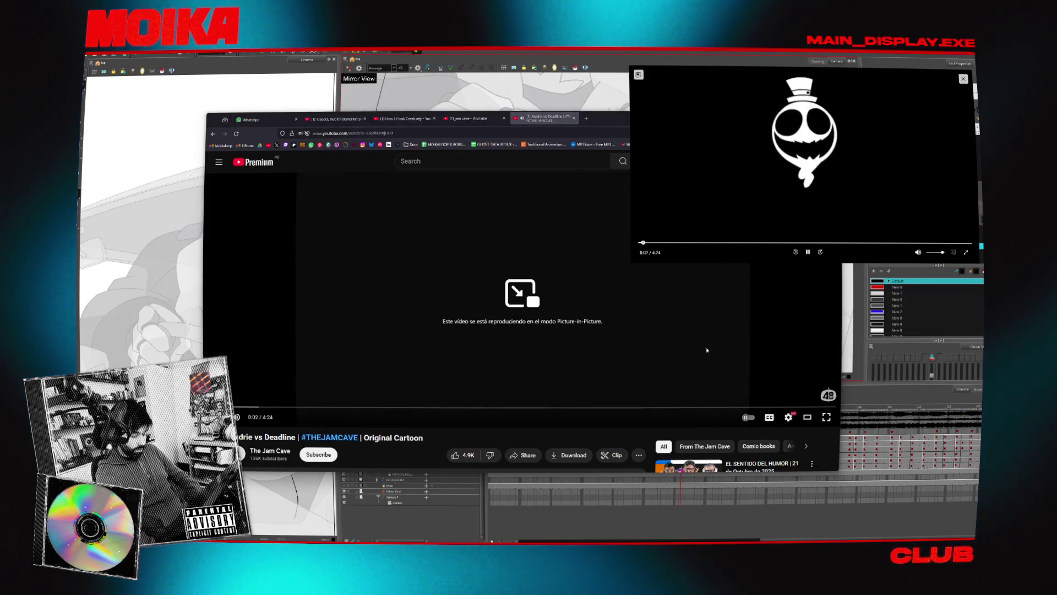
Nudge the floating cartoon into place, revisit its YouTube page briefly, then return to the Harmony drawing.
{"action": "left_click_drag", "start_coordinate": [717, 210], "coordinate": [710, 199]}
{"action": "left_click", "coordinate": [615, 63]}
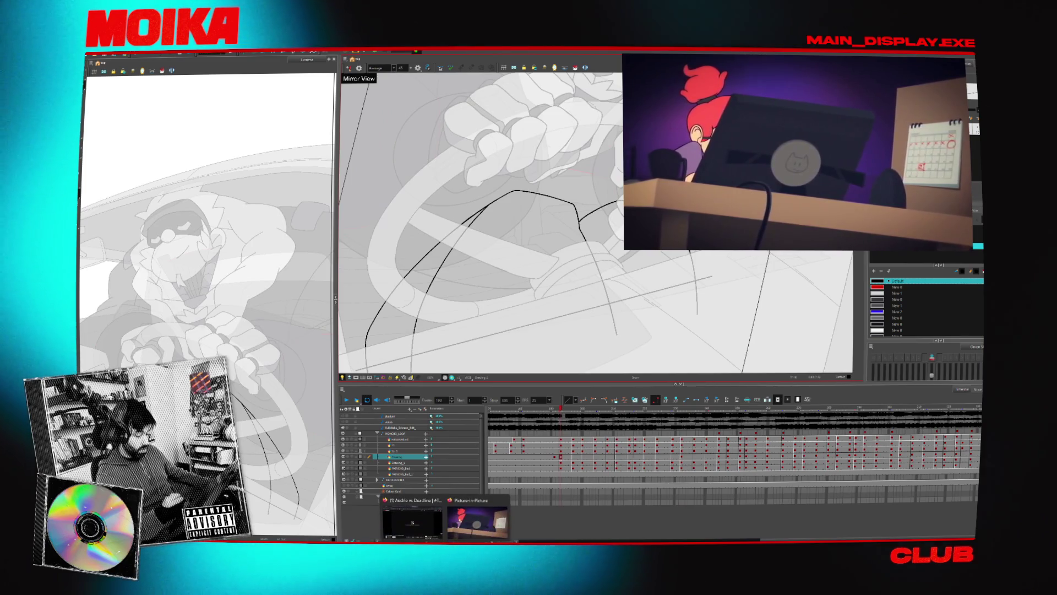
{"action": "left_click", "coordinate": [412, 520]}
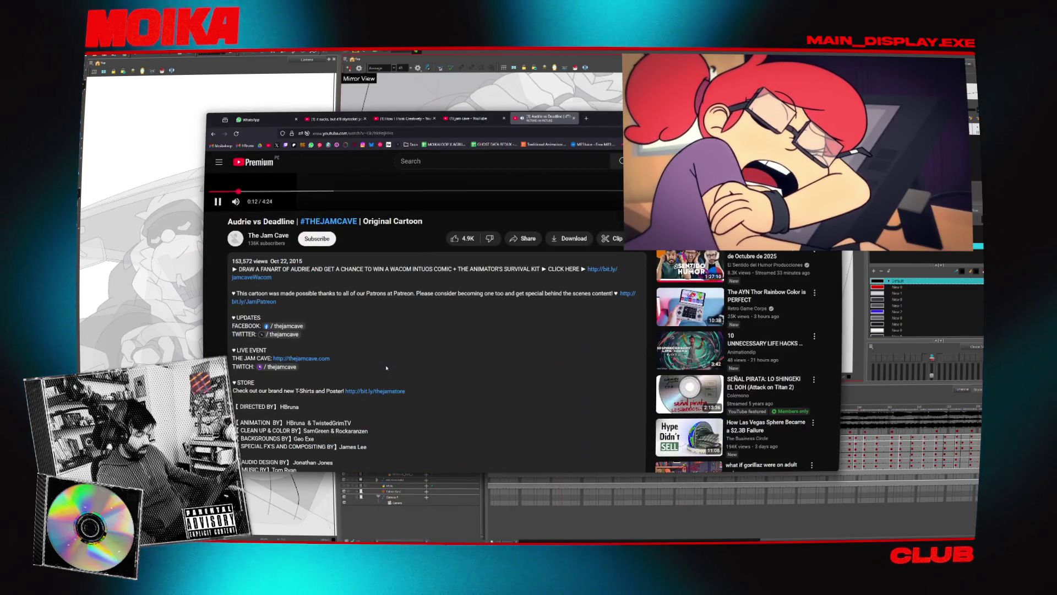
{"action": "scroll", "coordinate": [386, 368], "scroll_direction": "down", "scroll_amount": 1}
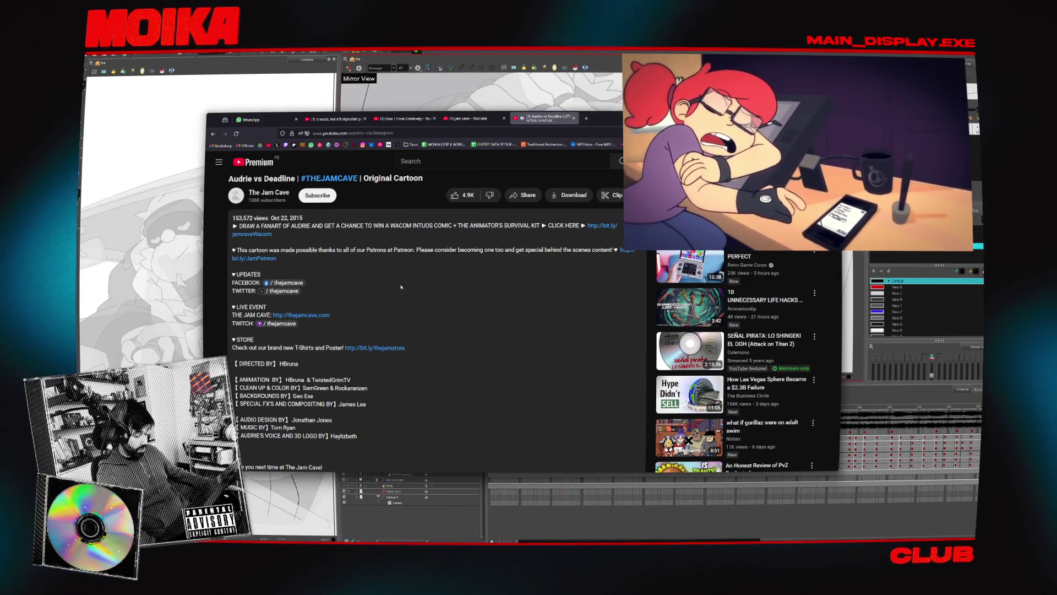
{"action": "left_click", "coordinate": [500, 55]}
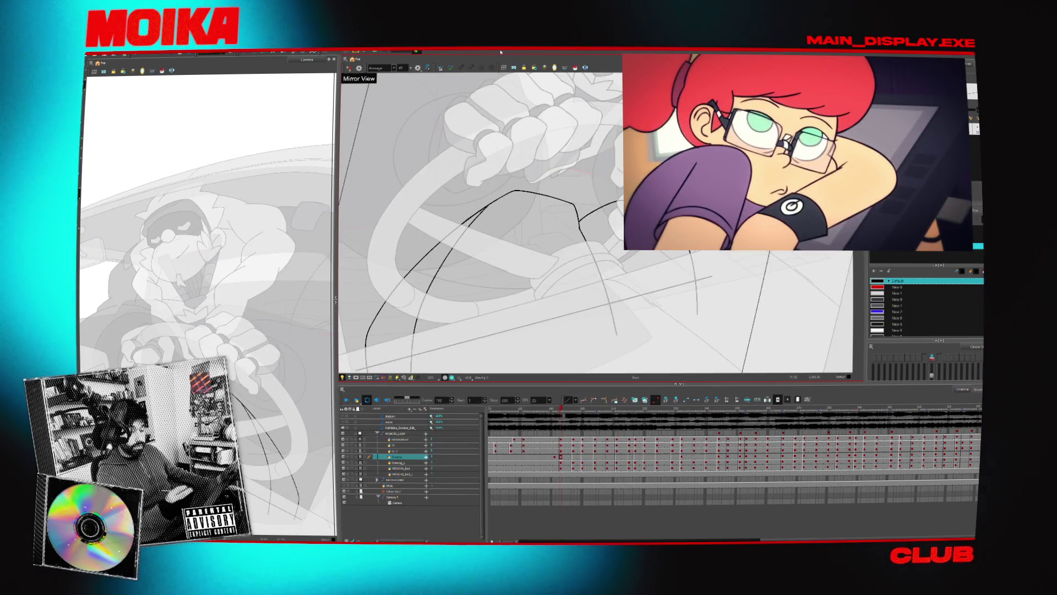
{"action": "scroll", "coordinate": [529, 314], "scroll_direction": "up", "scroll_amount": 2}
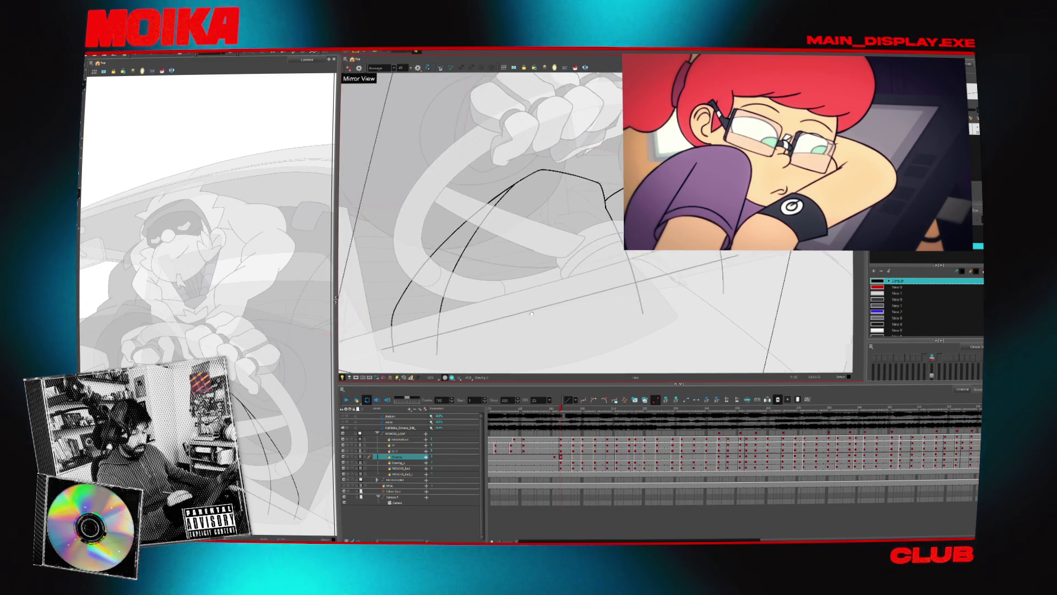
{"action": "left_click_drag", "start_coordinate": [533, 315], "coordinate": [515, 317]}
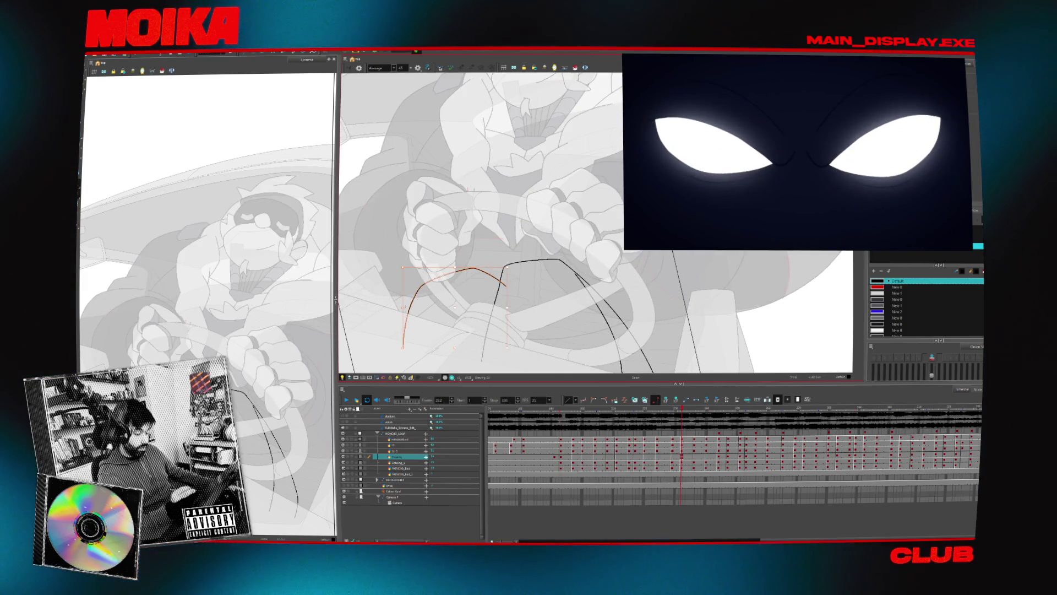
Pan the Drawing view to frame the driver's hands over the dashboard.
{"action": "left_click_drag", "start_coordinate": [505, 297], "coordinate": [485, 287]}
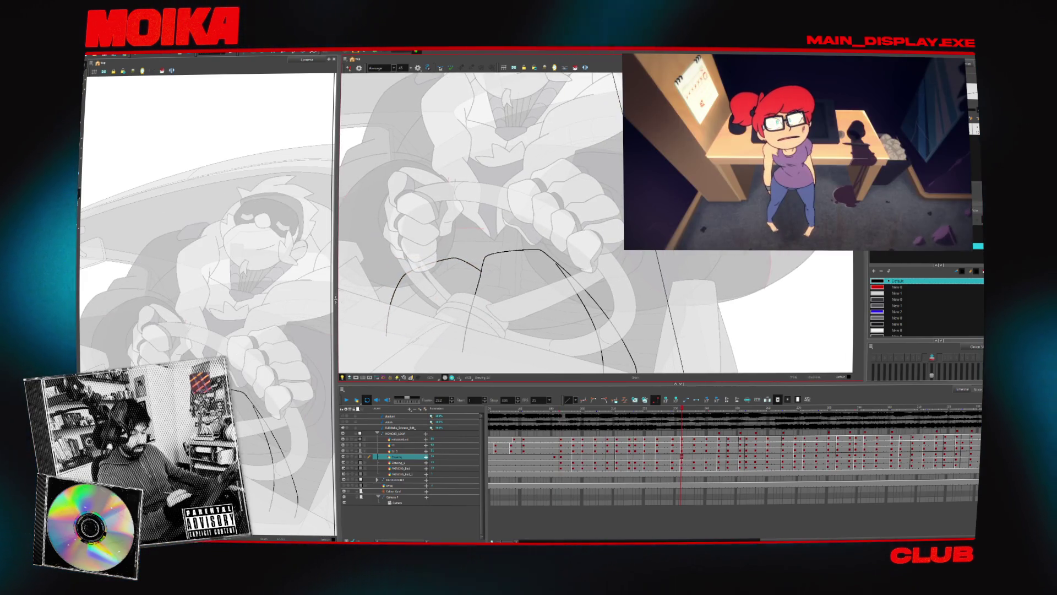
{"action": "left_click_drag", "start_coordinate": [492, 331], "coordinate": [494, 319]}
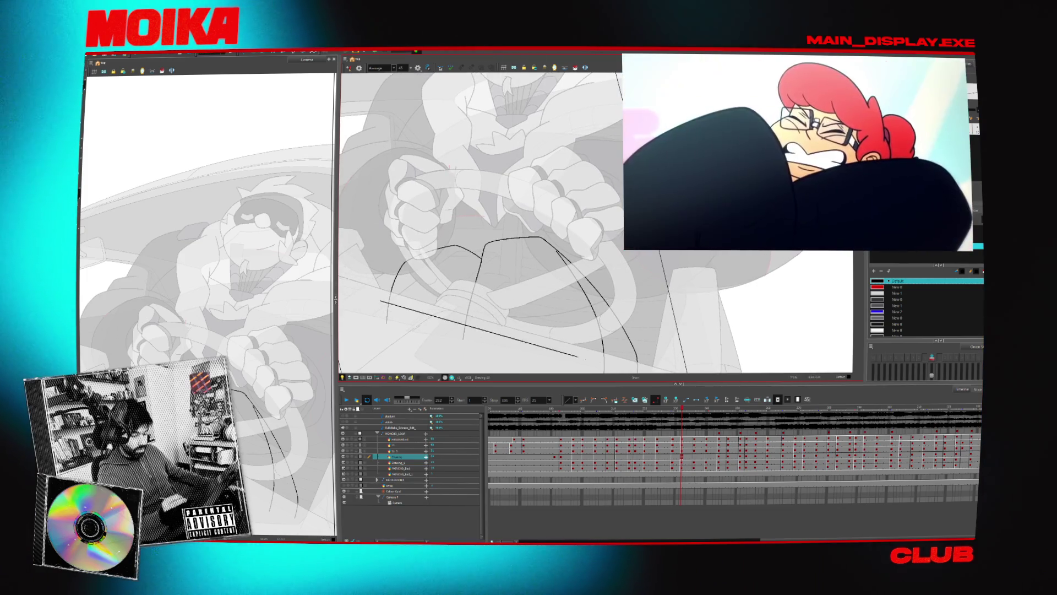
{"action": "left_click_drag", "start_coordinate": [484, 298], "coordinate": [476, 281]}
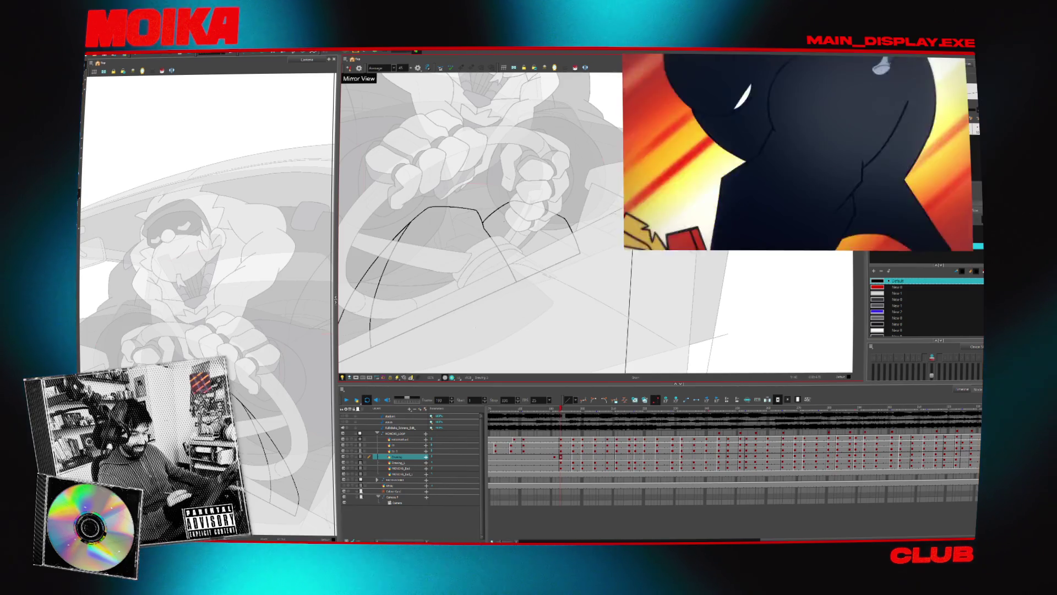
{"action": "left_click_drag", "start_coordinate": [485, 311], "coordinate": [512, 288]}
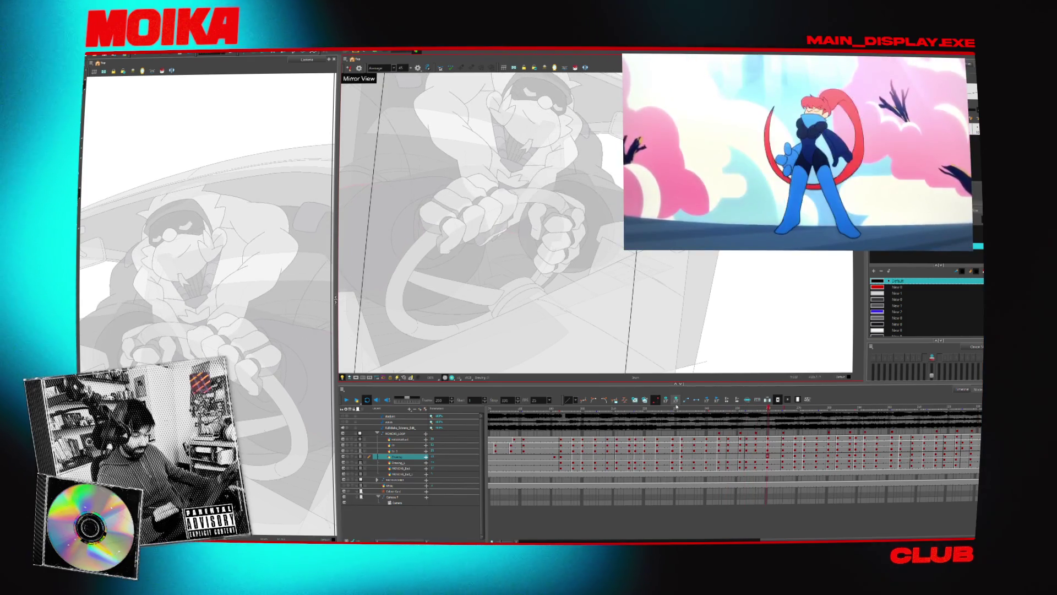
Move the Timeline playhead to frame 232, then back to frame 211.
{"action": "left_click", "coordinate": [680, 488]}
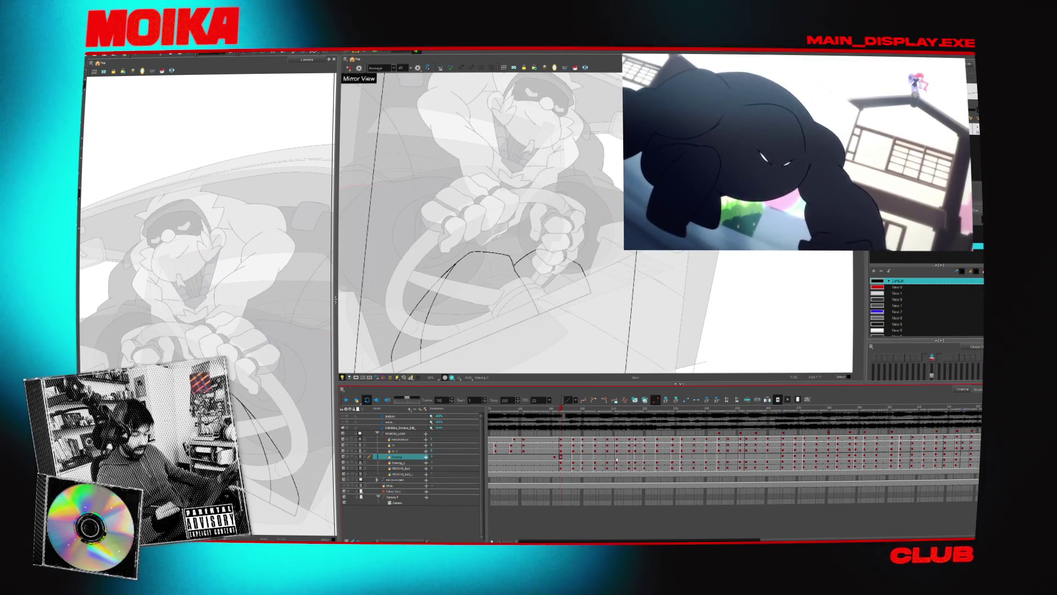
{"action": "left_click", "coordinate": [617, 460]}
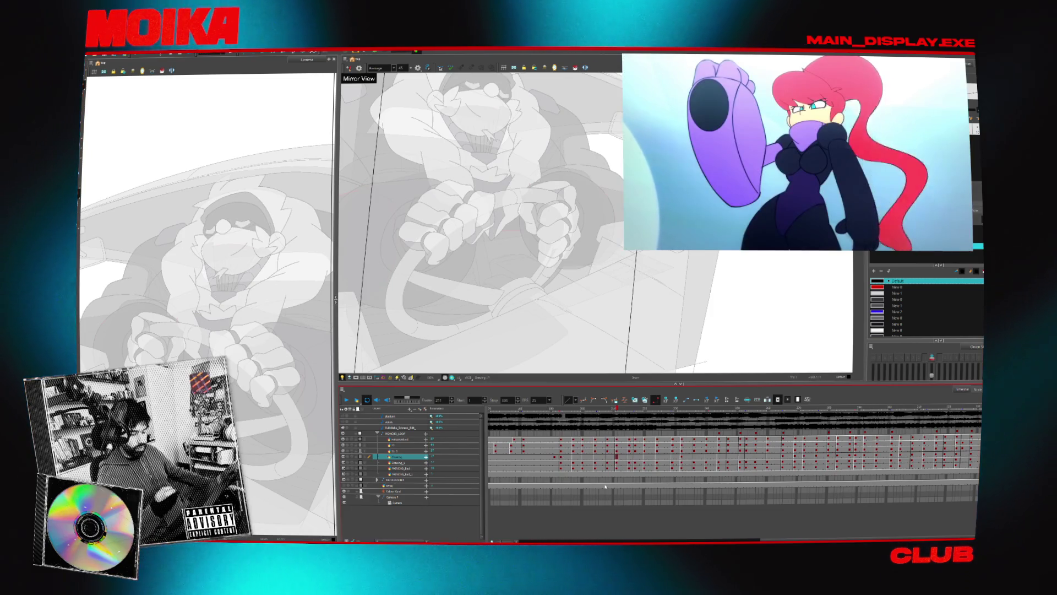
{"action": "left_click", "coordinate": [617, 459]}
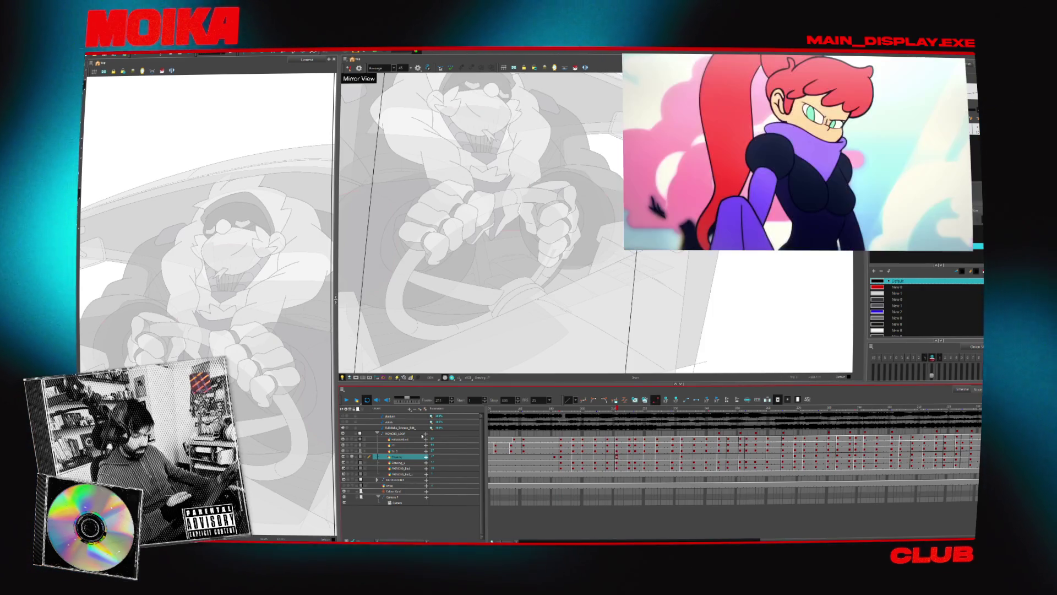
Extend the onion skin to include earlier frames and zoom the view in.
{"action": "left_click", "coordinate": [900, 359]}
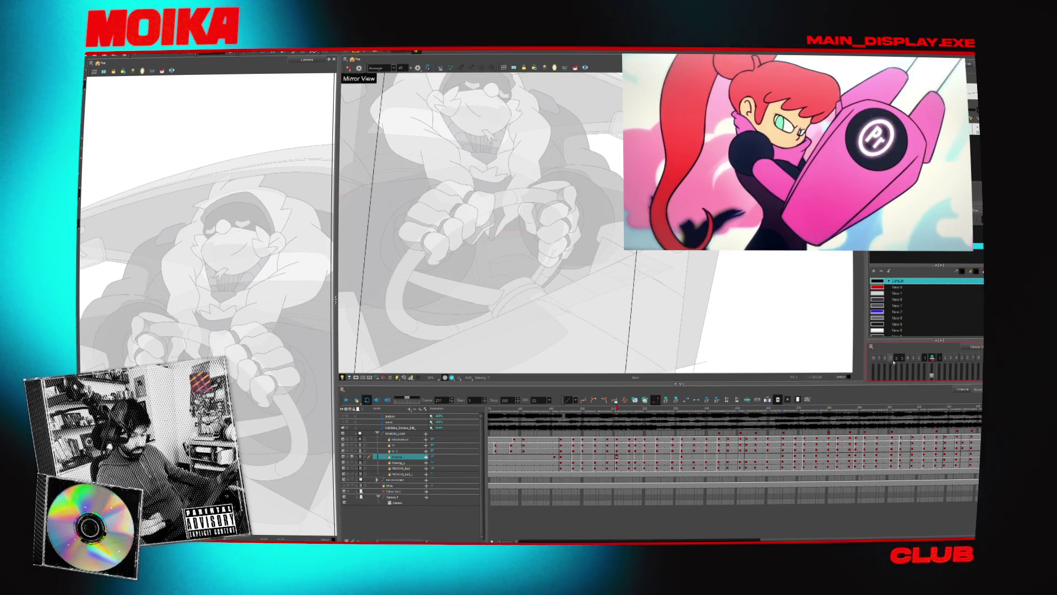
{"action": "left_click", "coordinate": [885, 359]}
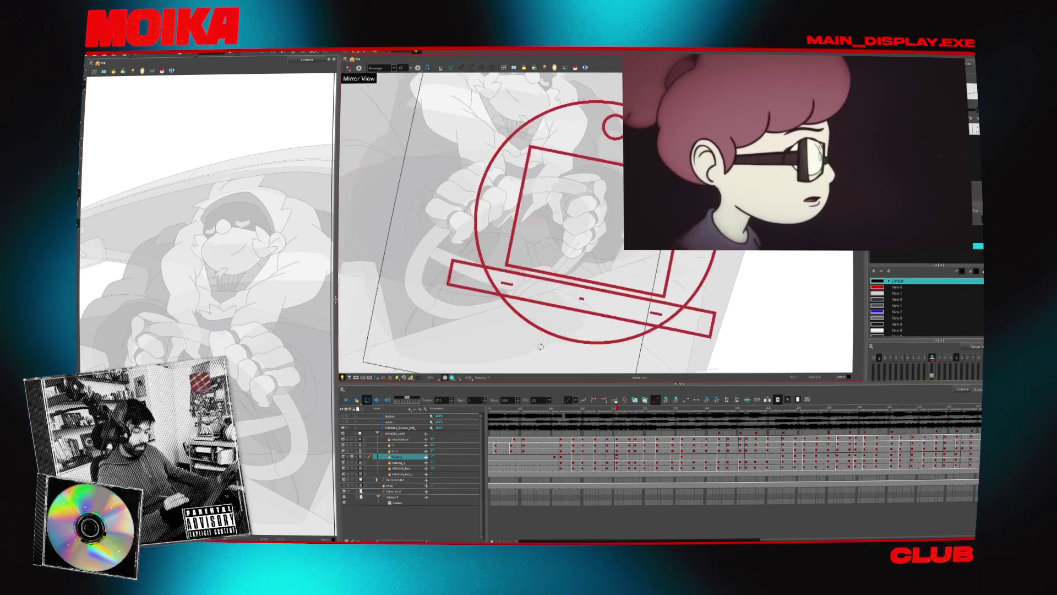
{"action": "scroll", "coordinate": [543, 346], "scroll_direction": "up", "scroll_amount": 3}
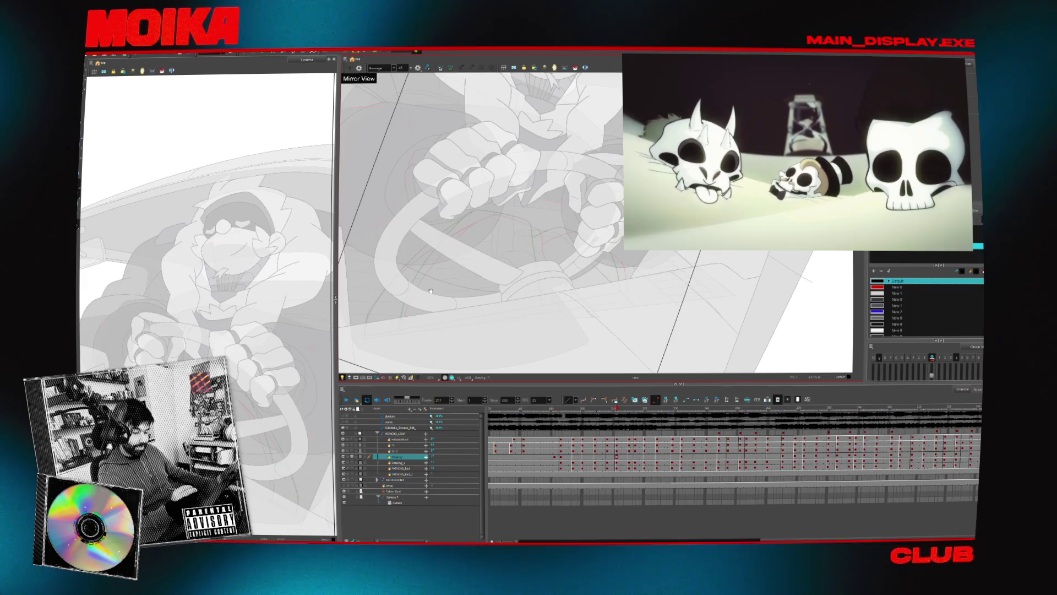
{"action": "scroll", "coordinate": [424, 274], "scroll_direction": "up", "scroll_amount": 2}
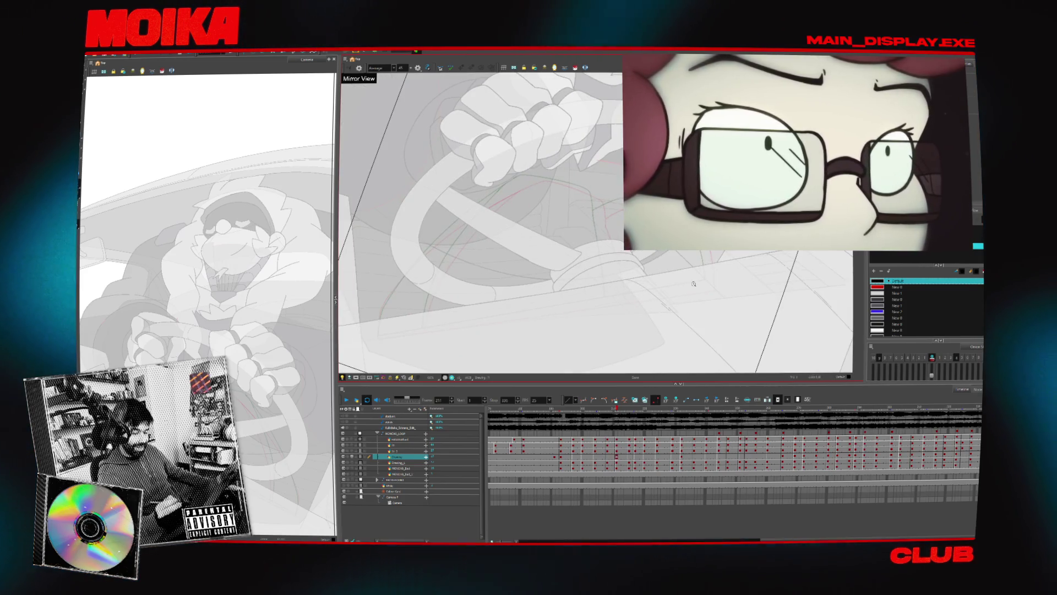
{"action": "scroll", "coordinate": [503, 307], "scroll_direction": "up", "scroll_amount": 2}
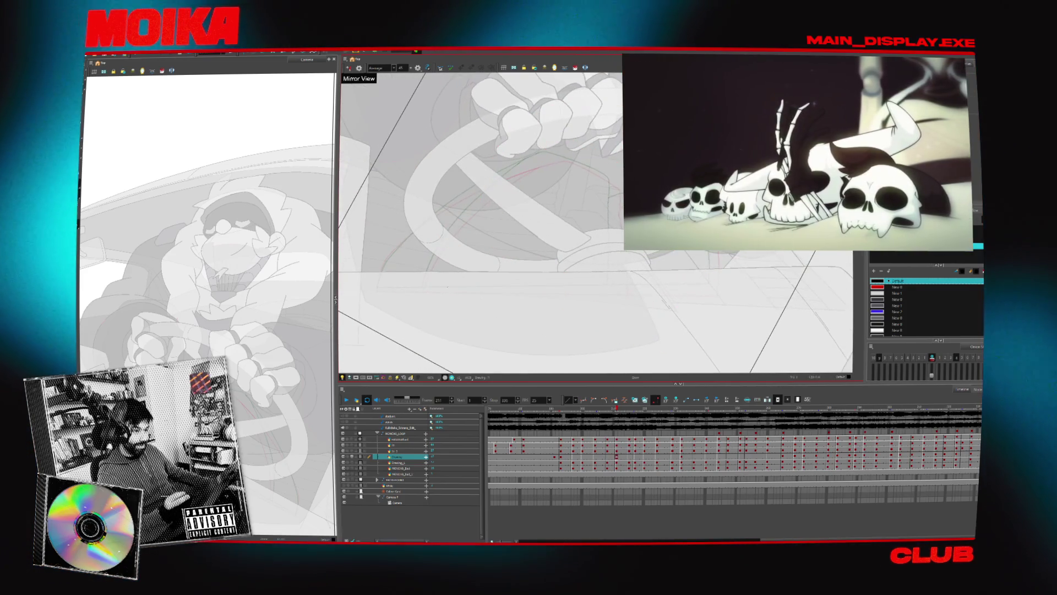
{"action": "scroll", "coordinate": [567, 259], "scroll_direction": "up", "scroll_amount": 2}
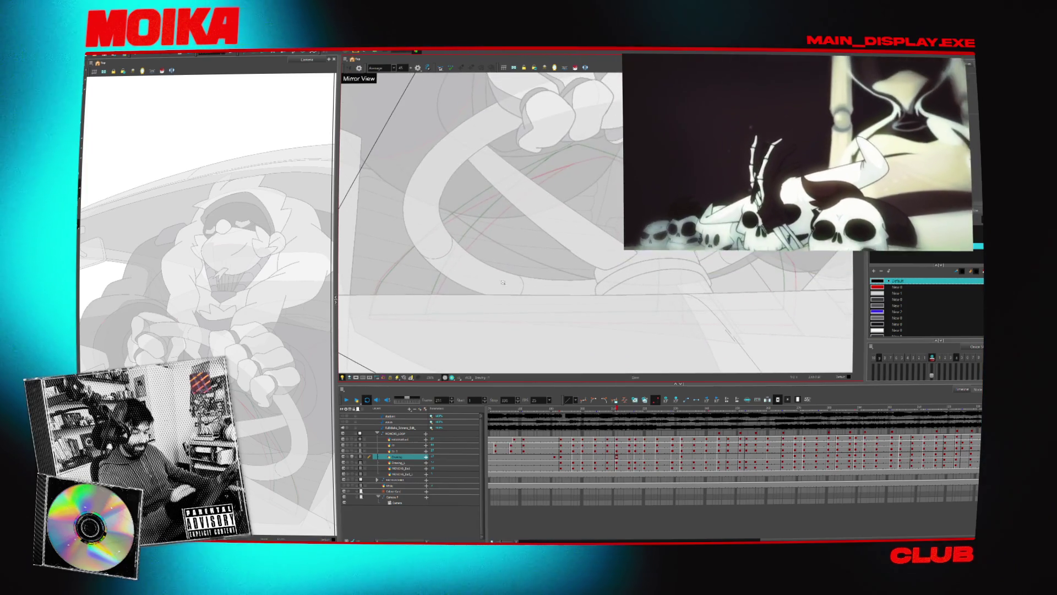
{"action": "scroll", "coordinate": [374, 314], "scroll_direction": "up", "scroll_amount": 1}
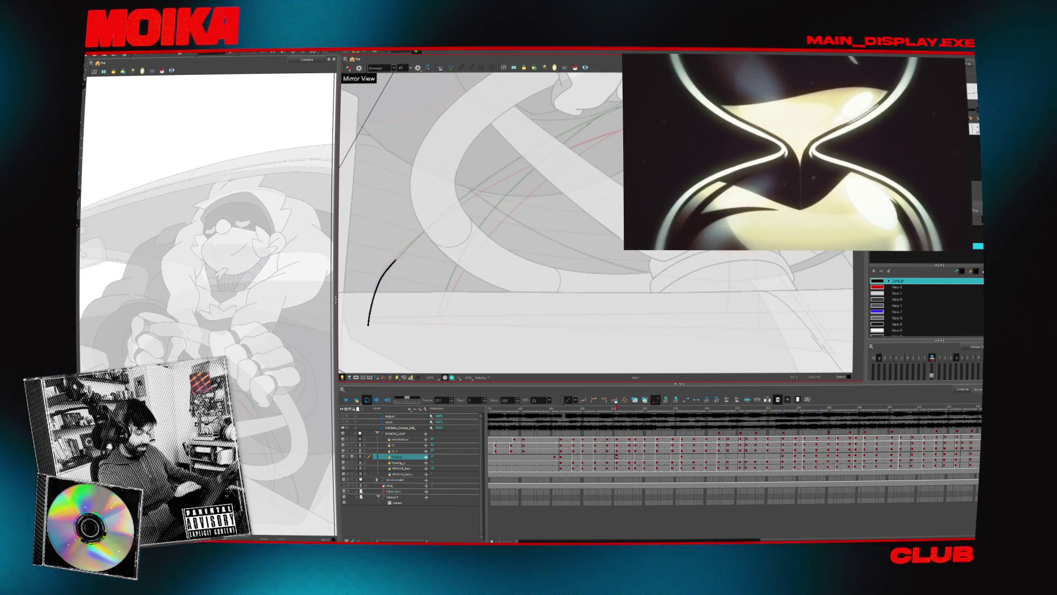
{"action": "scroll", "coordinate": [404, 248], "scroll_direction": "up", "scroll_amount": 2}
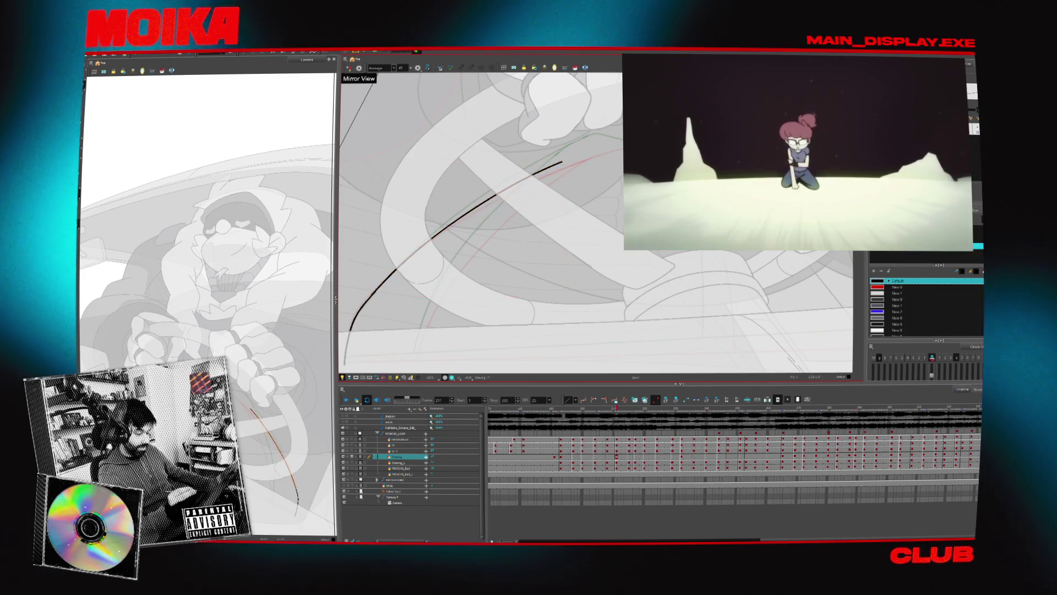
{"action": "scroll", "coordinate": [466, 248], "scroll_direction": "up", "scroll_amount": 3}
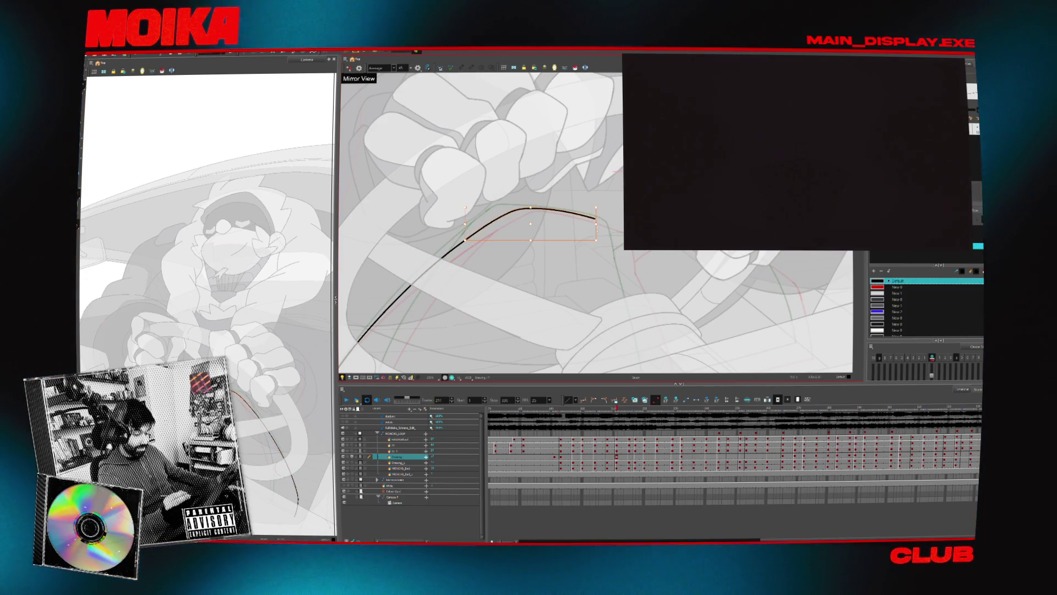
Rotate the canvas and draw a curved dashboard line below the hands, trying undo and redo.
{"action": "left_click_drag", "start_coordinate": [597, 240], "coordinate": [550, 312]}
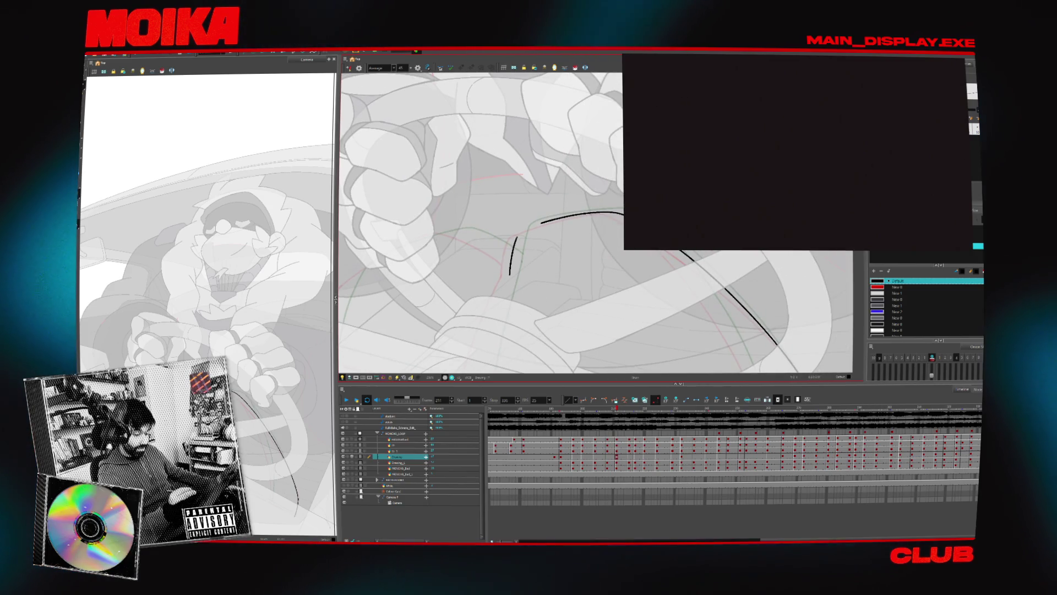
{"action": "left_click_drag", "start_coordinate": [511, 272], "coordinate": [529, 228]}
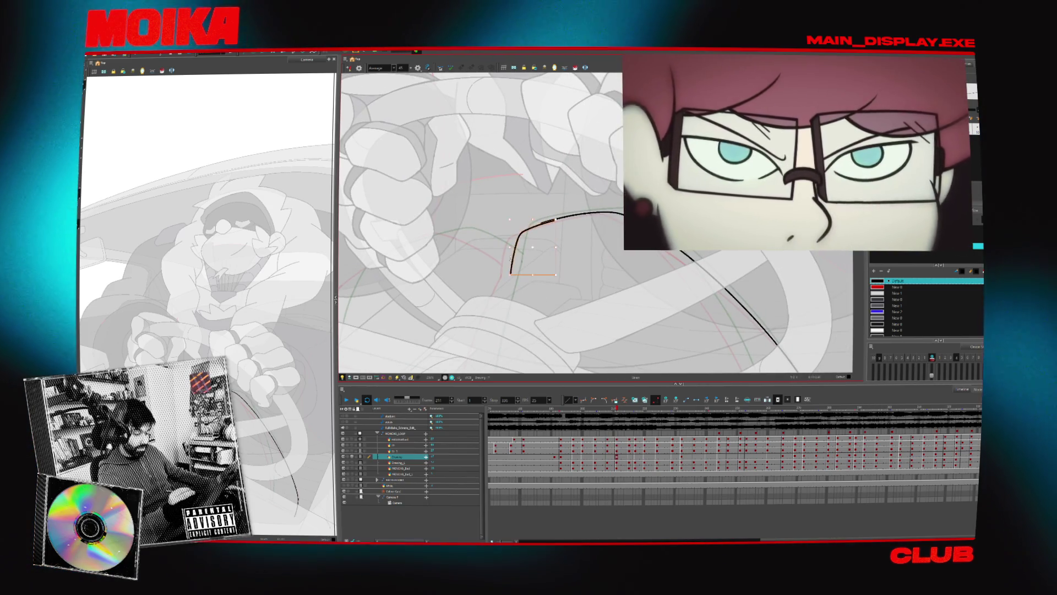
{"action": "left_click", "coordinate": [551, 221]}
{"action": "left_click_drag", "start_coordinate": [569, 243], "coordinate": [546, 309]}
{"action": "key", "text": "ctrl+z"}
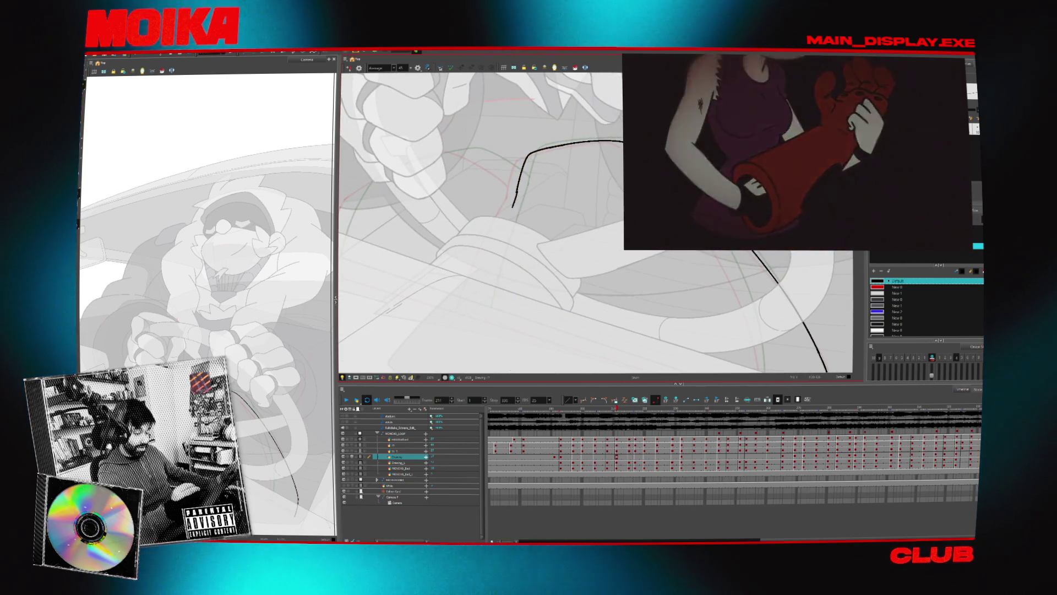
{"action": "key", "text": "ctrl+shift+z"}
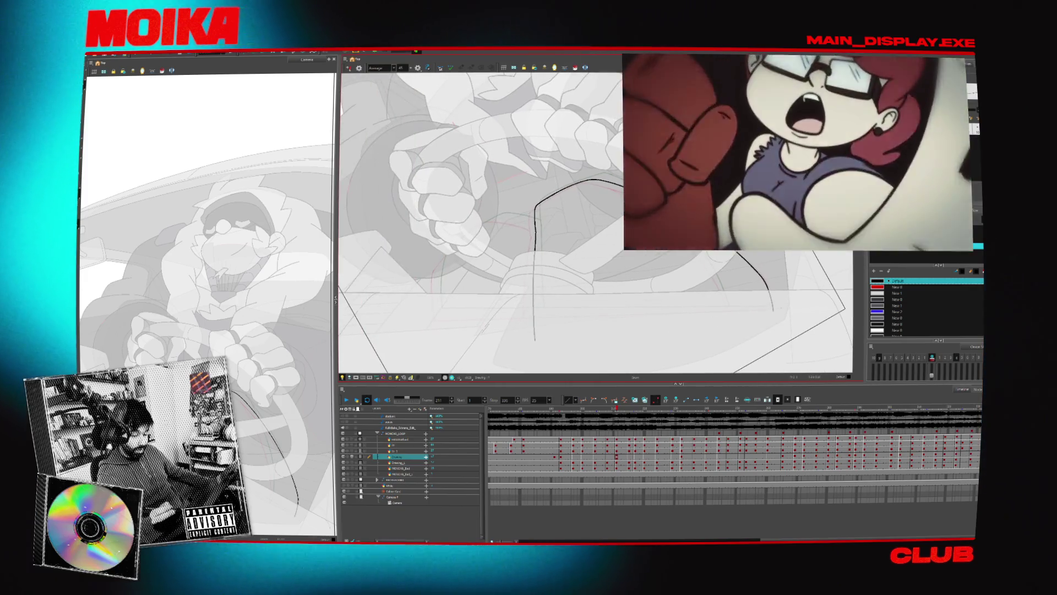
{"action": "key", "text": "ctrl+shift+z"}
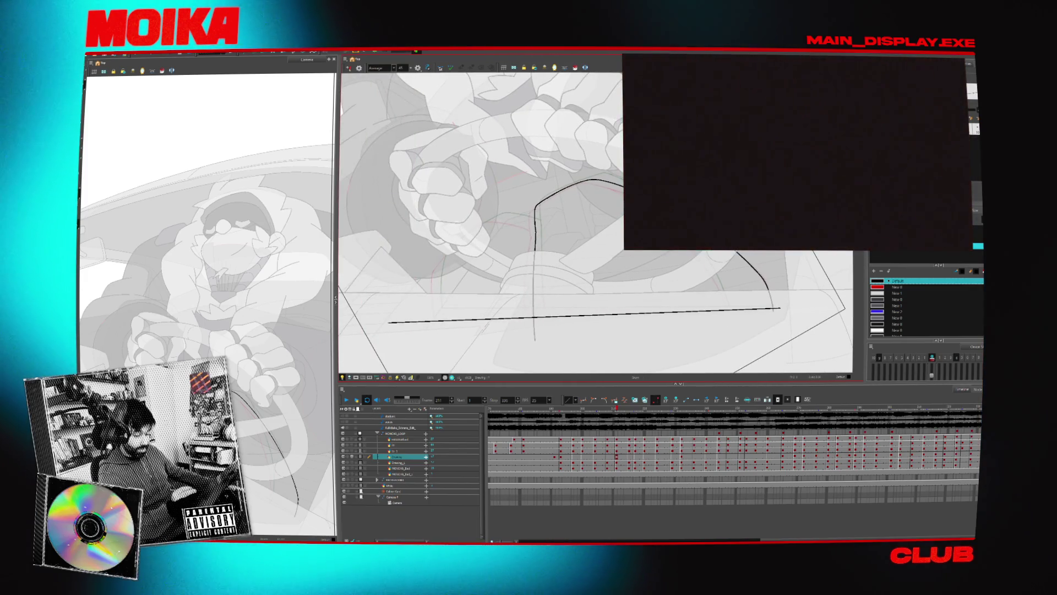
{"action": "key", "text": "ctrl+z"}
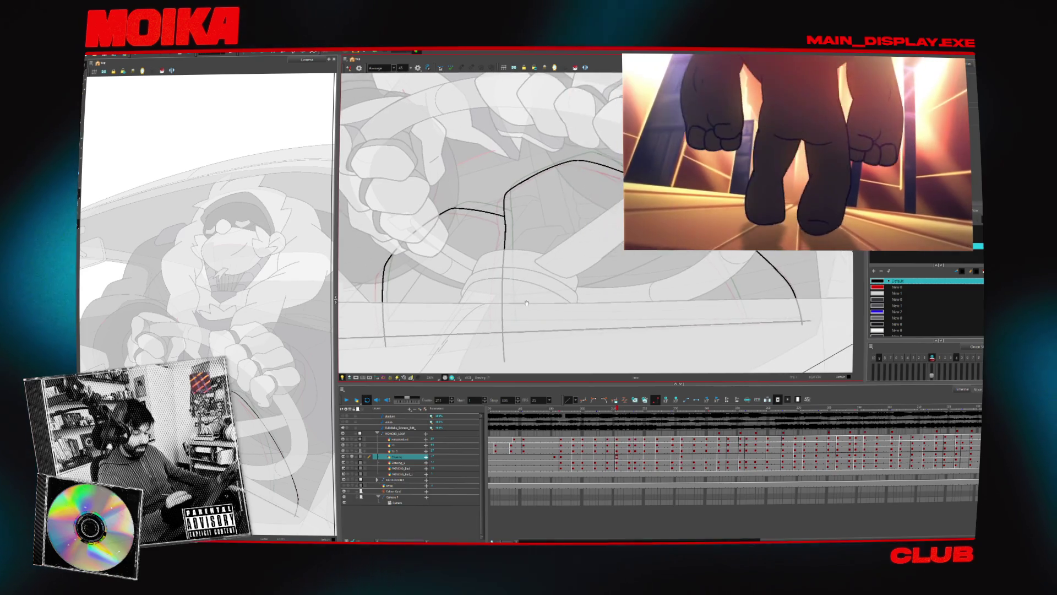
Mirror and rotate the view about 35° clockwise, then draw another curved dashboard line.
{"action": "left_click_drag", "start_coordinate": [612, 322], "coordinate": [543, 297]}
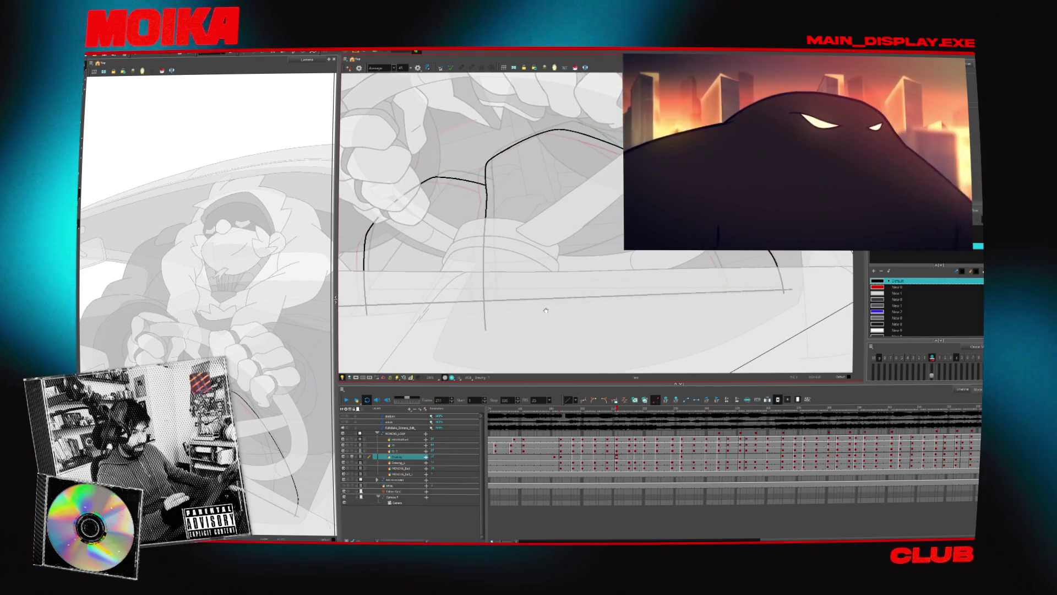
{"action": "scroll", "coordinate": [556, 306], "scroll_direction": "down", "scroll_amount": 3}
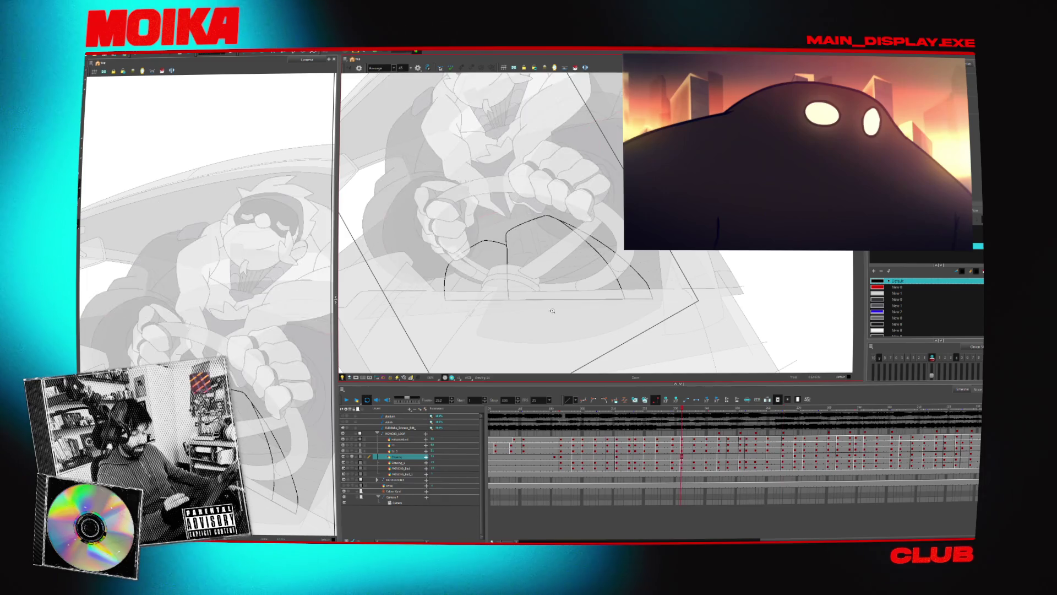
{"action": "key", "text": "4"}
{"action": "left_click_drag", "start_coordinate": [606, 287], "coordinate": [561, 278]}
{"action": "mouse_move", "coordinate": [682, 230]}
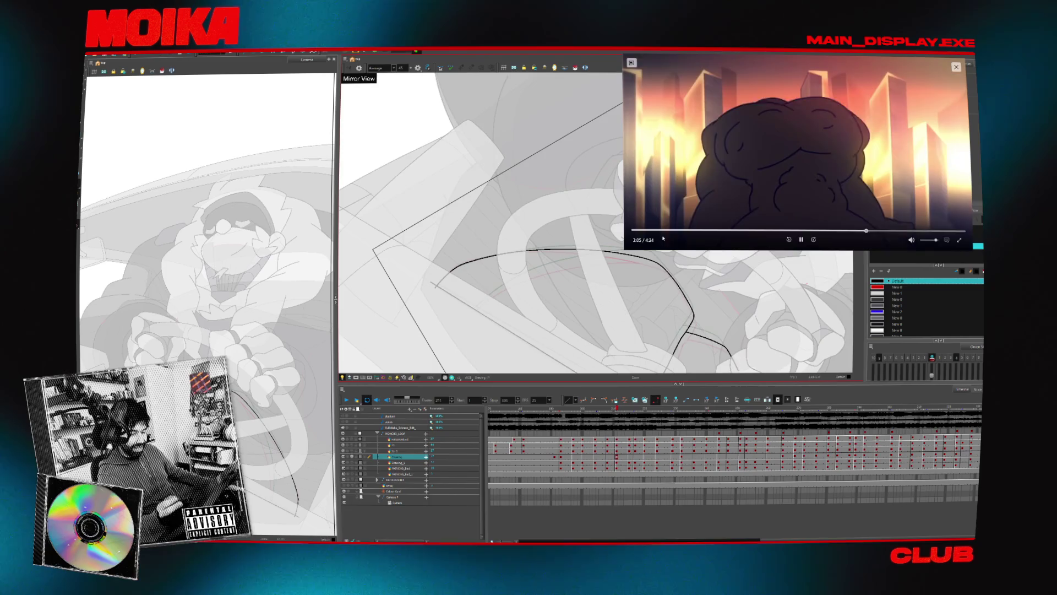
{"action": "scroll", "coordinate": [557, 288], "scroll_direction": "up", "scroll_amount": 2}
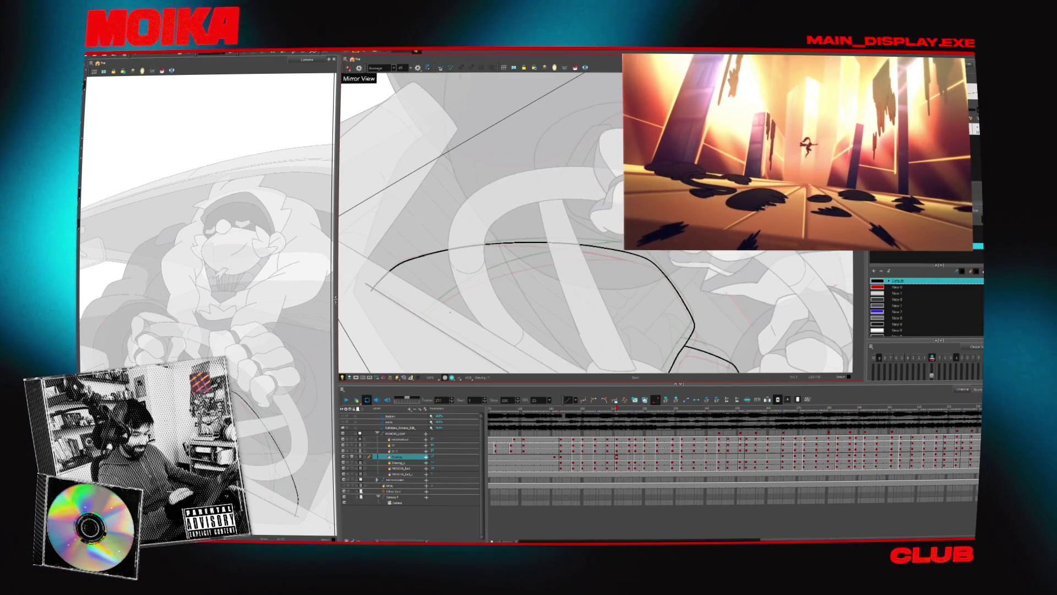
{"action": "mouse_move", "coordinate": [415, 323]}
{"action": "left_mouse_down"}
{"action": "mouse_move", "coordinate": [497, 271]}
{"action": "mouse_move", "coordinate": [545, 269]}
{"action": "mouse_move", "coordinate": [531, 279]}
{"action": "mouse_move", "coordinate": [574, 269]}
{"action": "mouse_move", "coordinate": [517, 322]}
{"action": "left_mouse_up"}
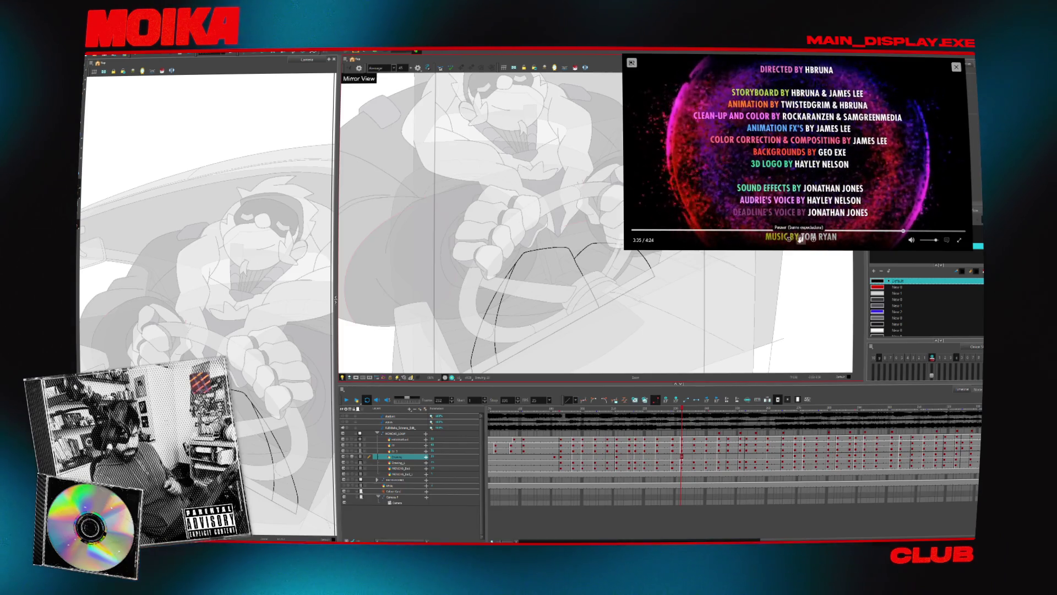
Pause the Audrie vs Deadline picture-in-picture video and close its floating window.
{"action": "left_click", "coordinate": [801, 240]}
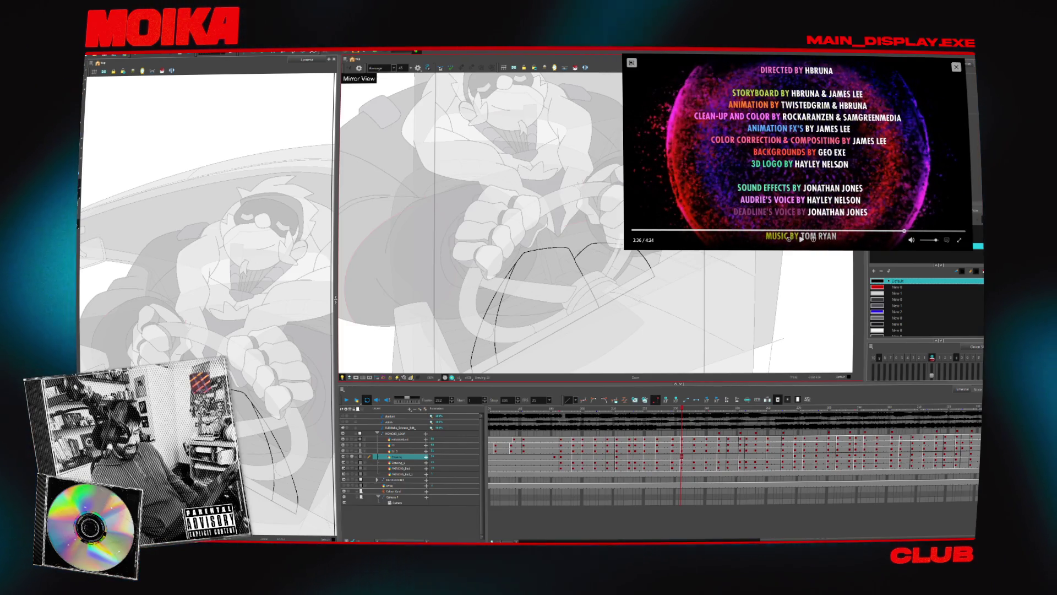
{"action": "left_click", "coordinate": [957, 69]}
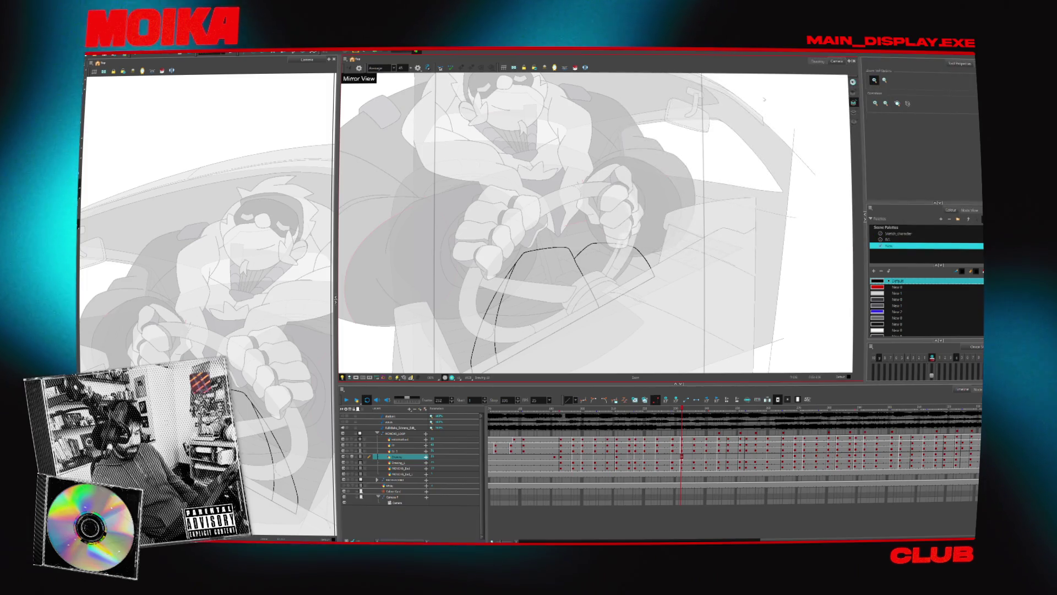
{"action": "scroll", "coordinate": [406, 382], "scroll_direction": "down", "scroll_amount": 1}
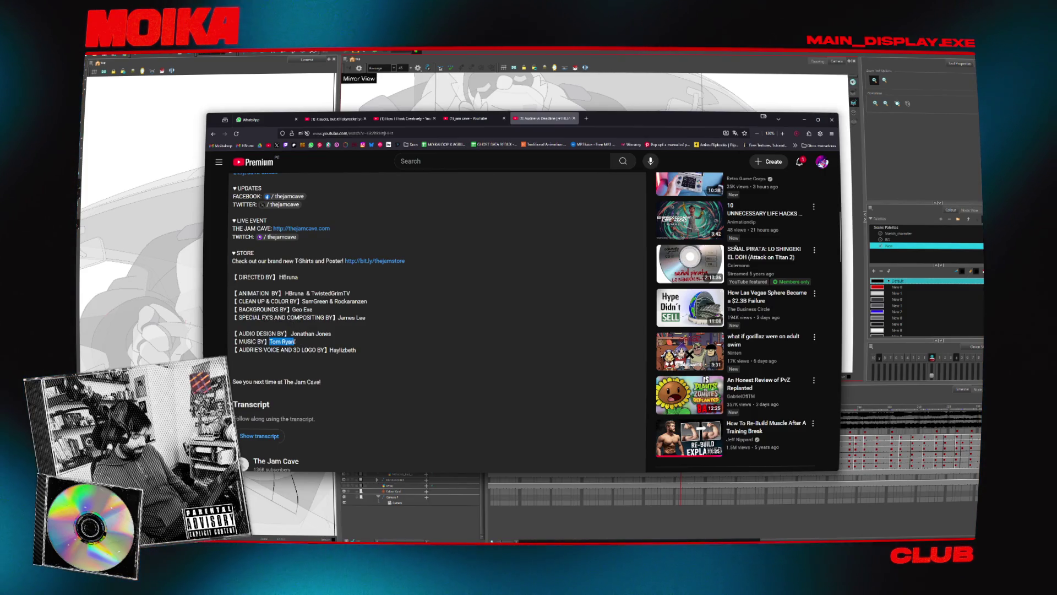
Extend the YouTube search to find the composer's music and open their channel in a new tab.
{"action": "left_click", "coordinate": [496, 161]}
{"action": "key", "text": "ctrl+v"}
{"action": "type", "text": "mu"}
{"action": "key", "text": "Return"}
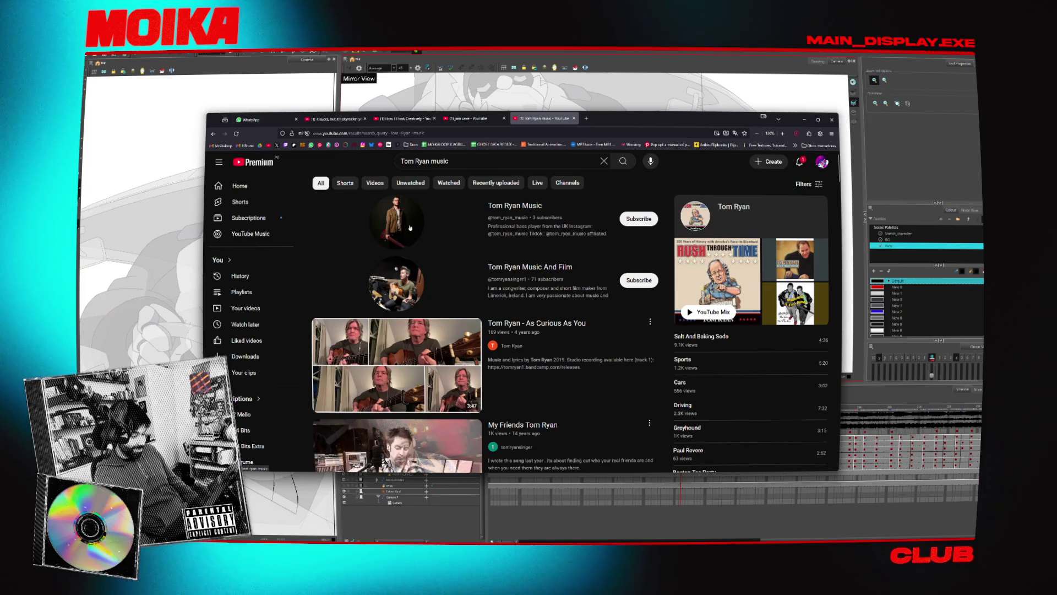
{"action": "middle_click", "coordinate": [410, 227]}
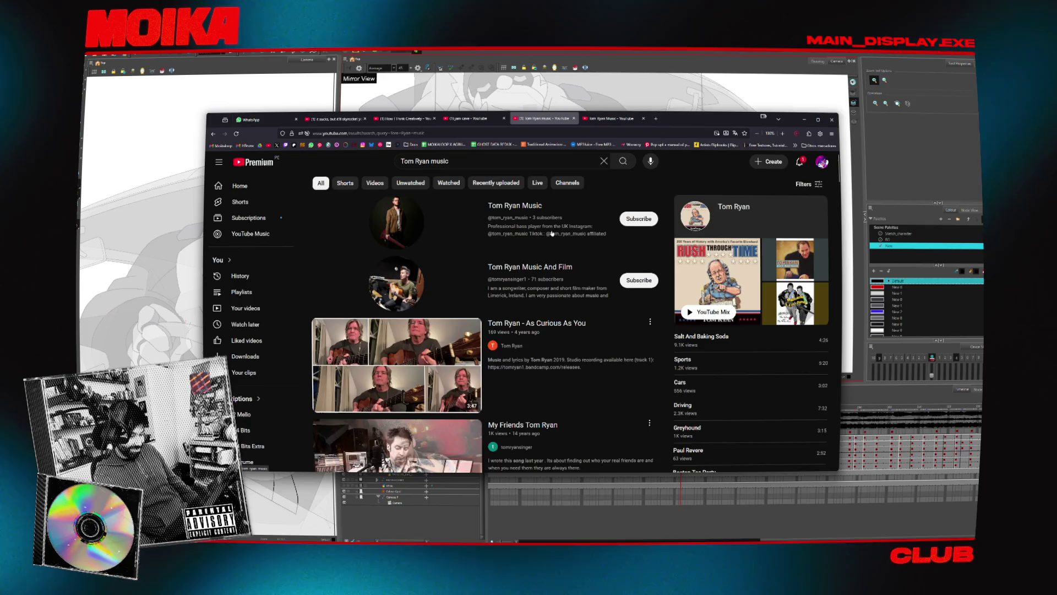
{"action": "key", "text": "ctrl+Tab"}
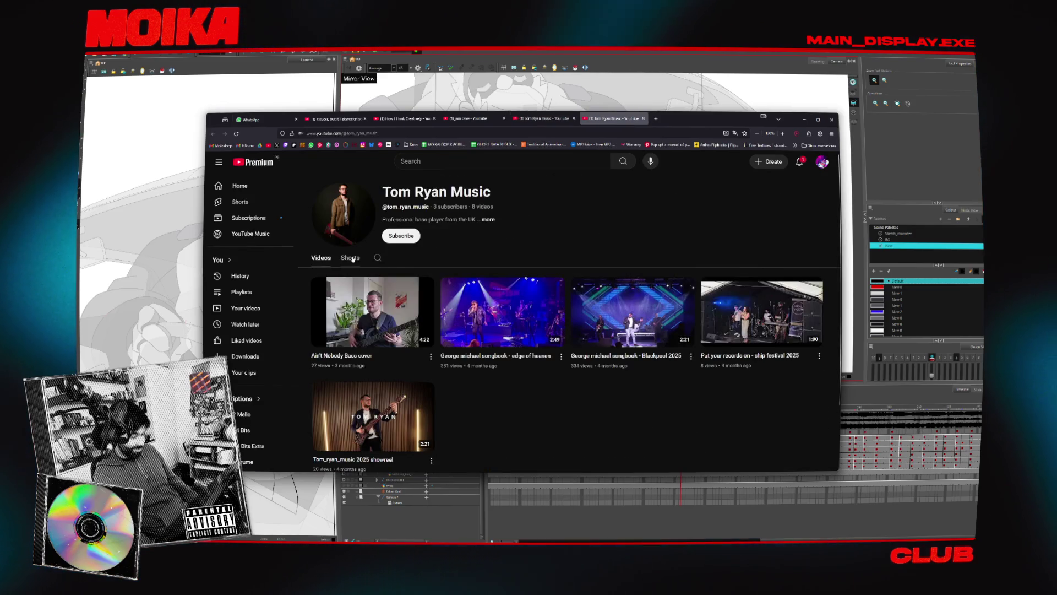
Web-search the musician's Newgrounds music, open the SoundCloud result in a background tab, and close the results.
{"action": "left_click", "coordinate": [384, 133]}
{"action": "type", "text": "tom r"}
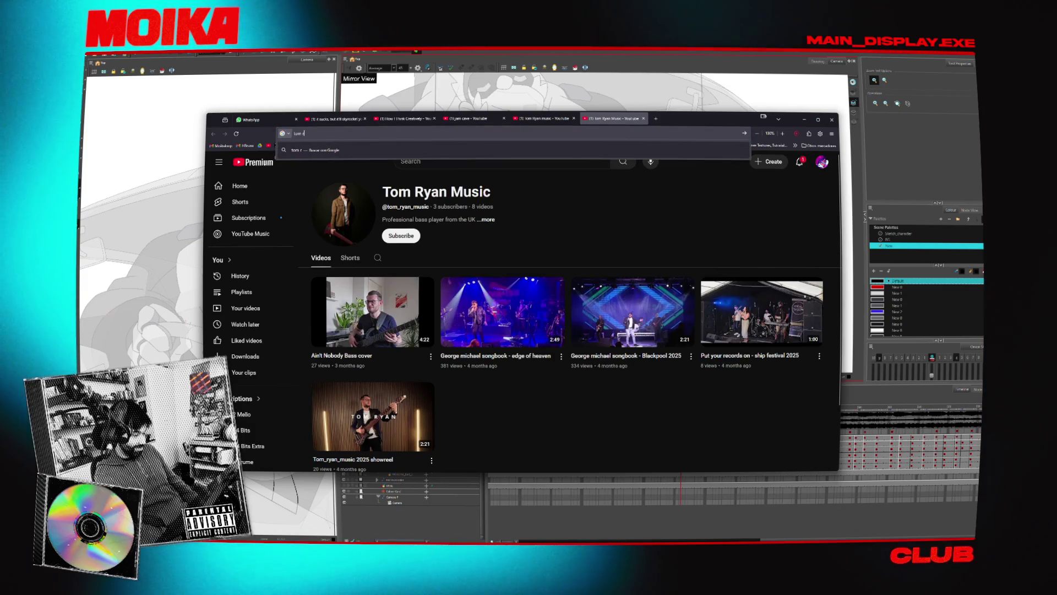
{"action": "type", "text": "yan music newgrounds"}
{"action": "key", "text": "Return"}
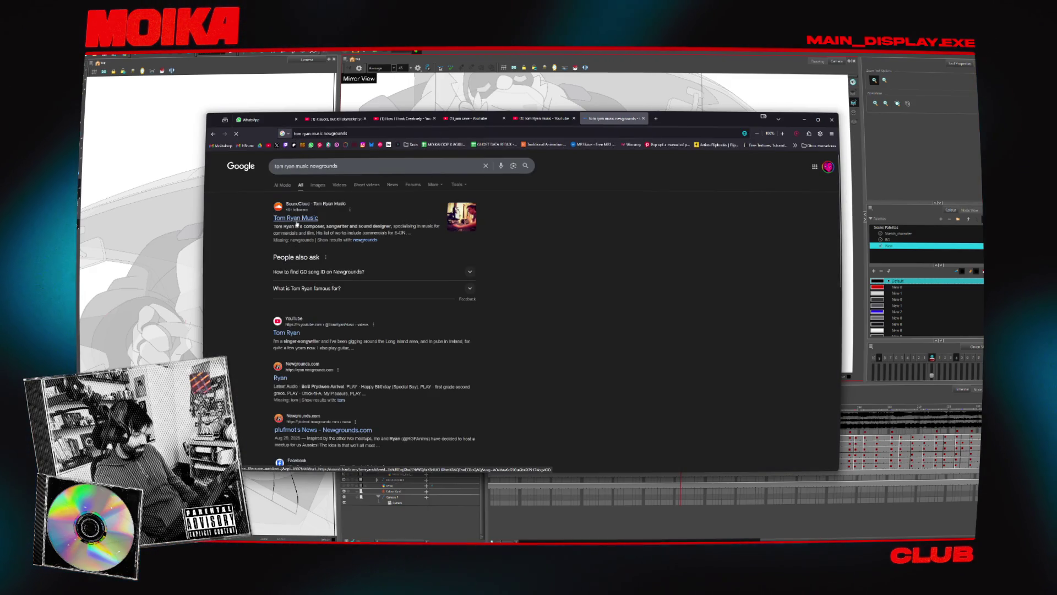
{"action": "middle_click", "coordinate": [461, 218]}
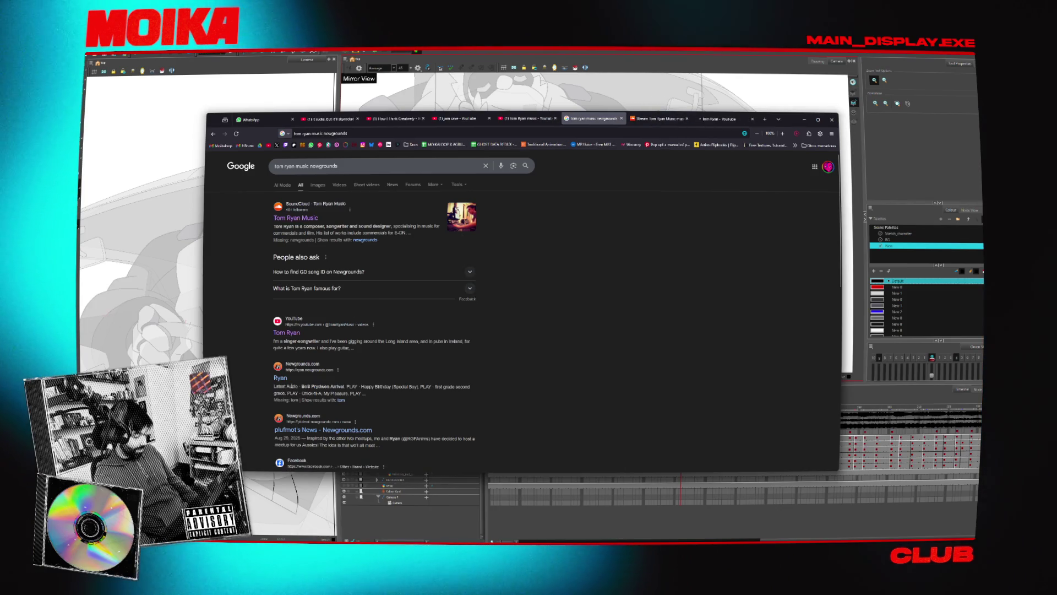
{"action": "key", "text": "ctrl+w"}
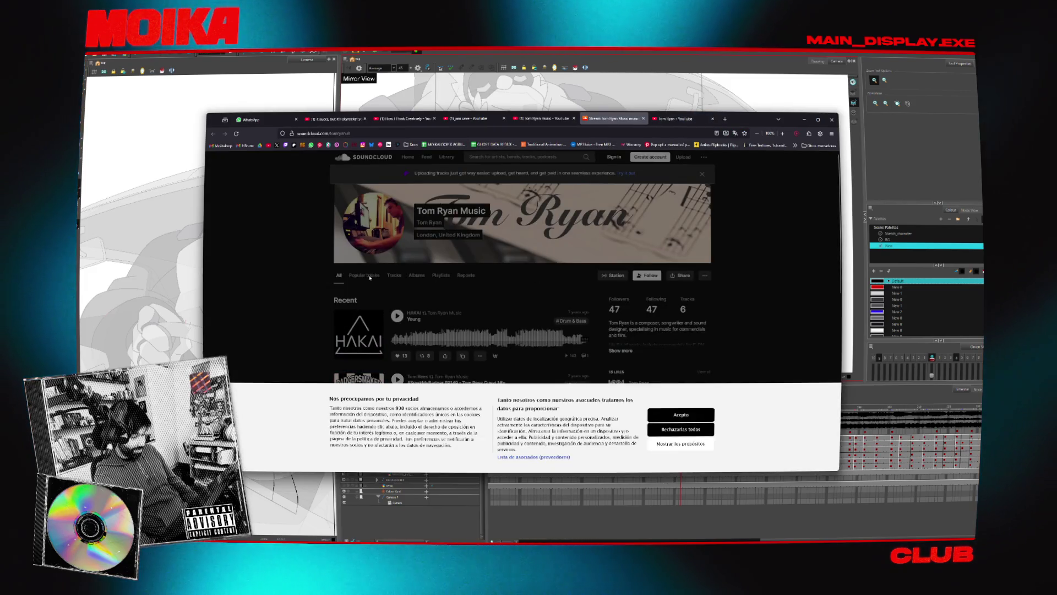
Accept SoundCloud cookies, play 'Young' from 1:32, then play 'Sing Me To Sleep'.
{"action": "left_click", "coordinate": [664, 414]}
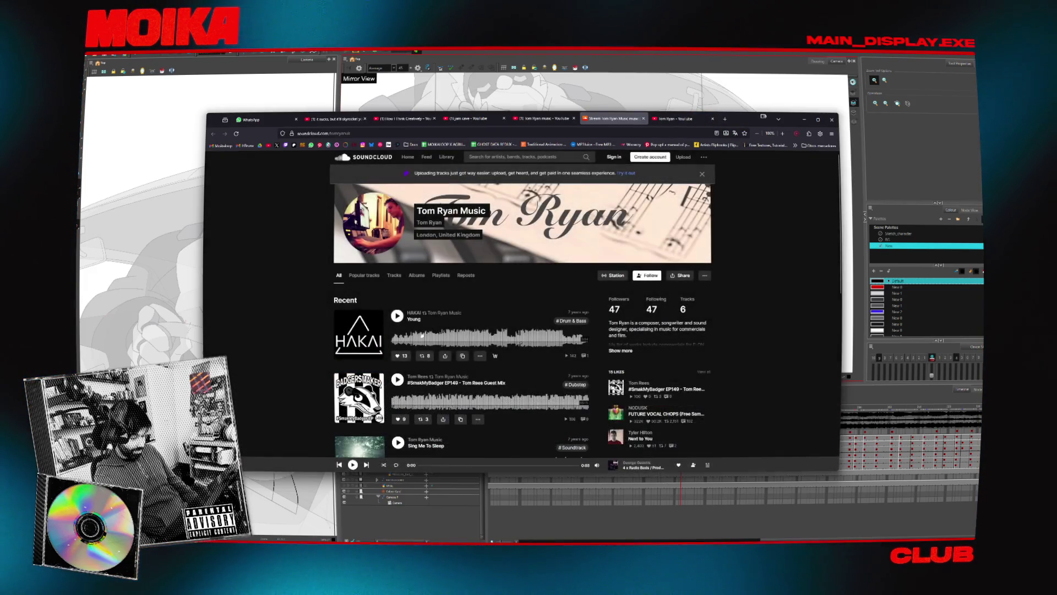
{"action": "left_click", "coordinate": [398, 318]}
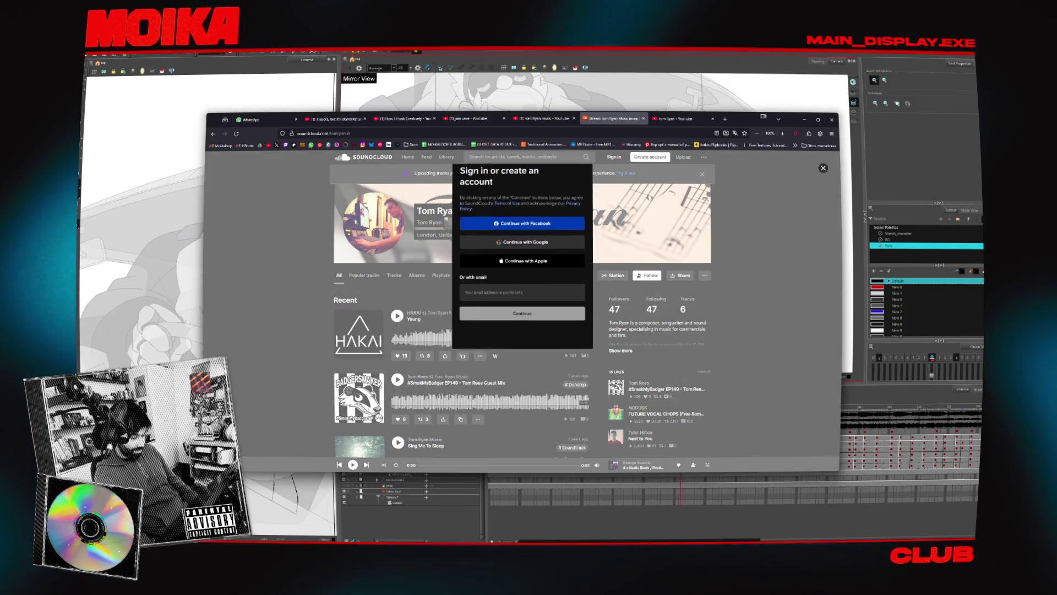
{"action": "left_click", "coordinate": [378, 316]}
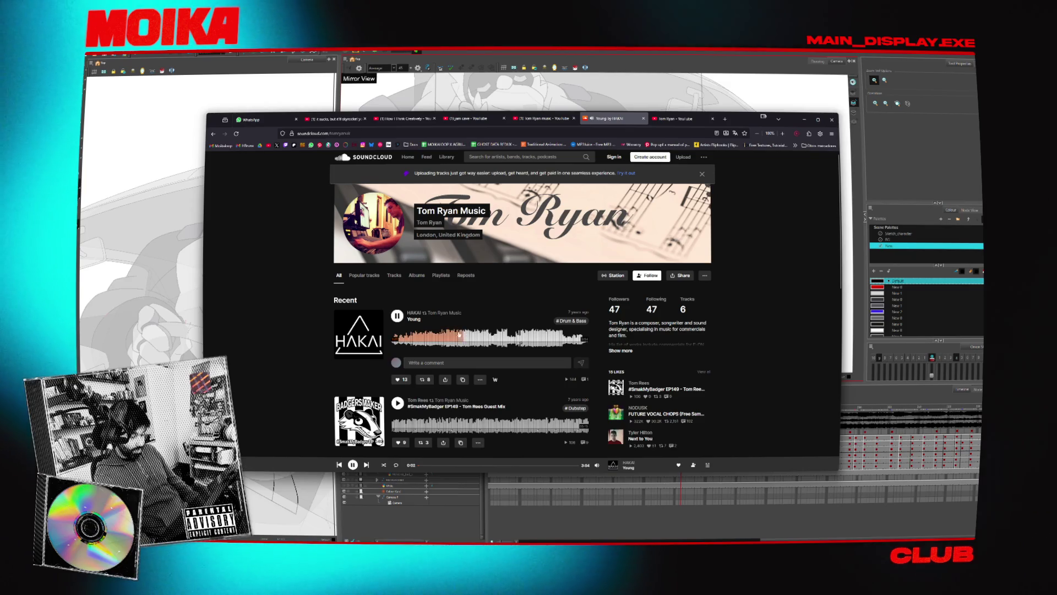
{"action": "left_click", "coordinate": [468, 339]}
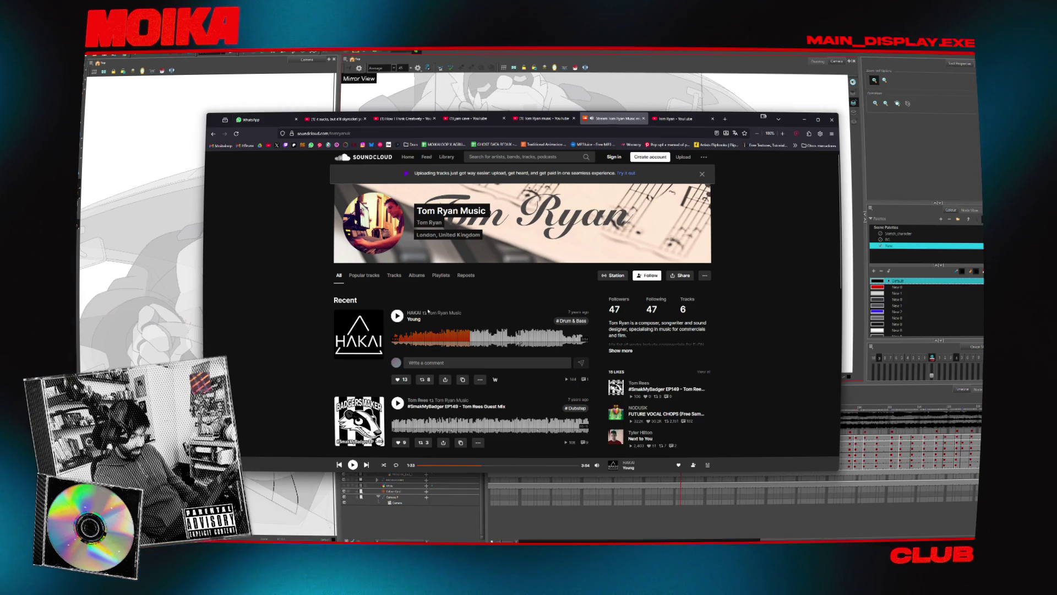
{"action": "scroll", "coordinate": [314, 279], "scroll_direction": "down", "scroll_amount": 4}
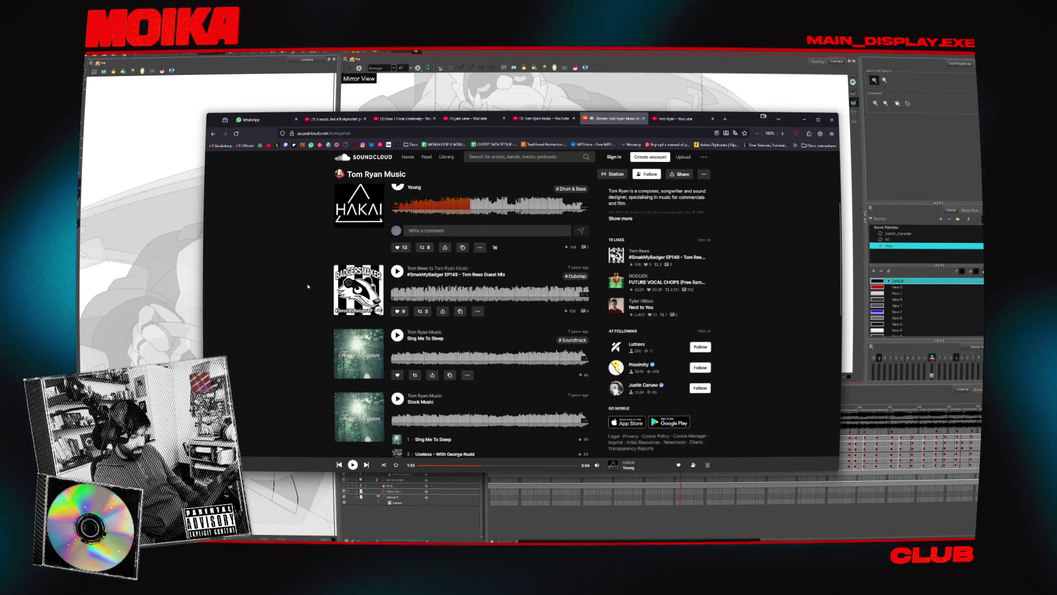
{"action": "scroll", "coordinate": [311, 287], "scroll_direction": "down", "scroll_amount": 1}
{"action": "left_click", "coordinate": [397, 303]}
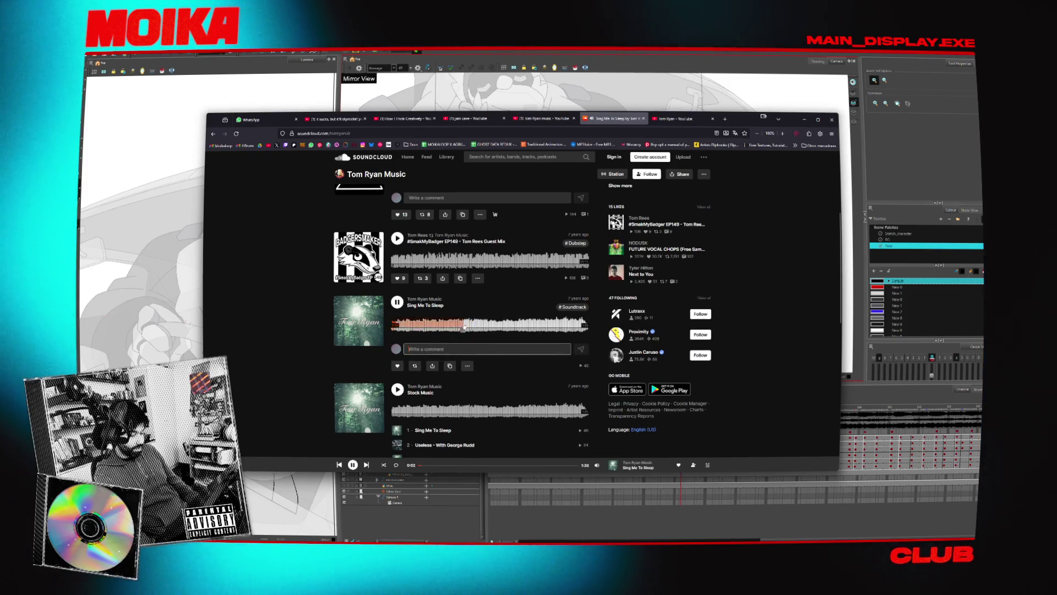
Close the SoundCloud and YouTube tabs and switch back to Harmony.
{"action": "key", "text": "ctrl+w"}
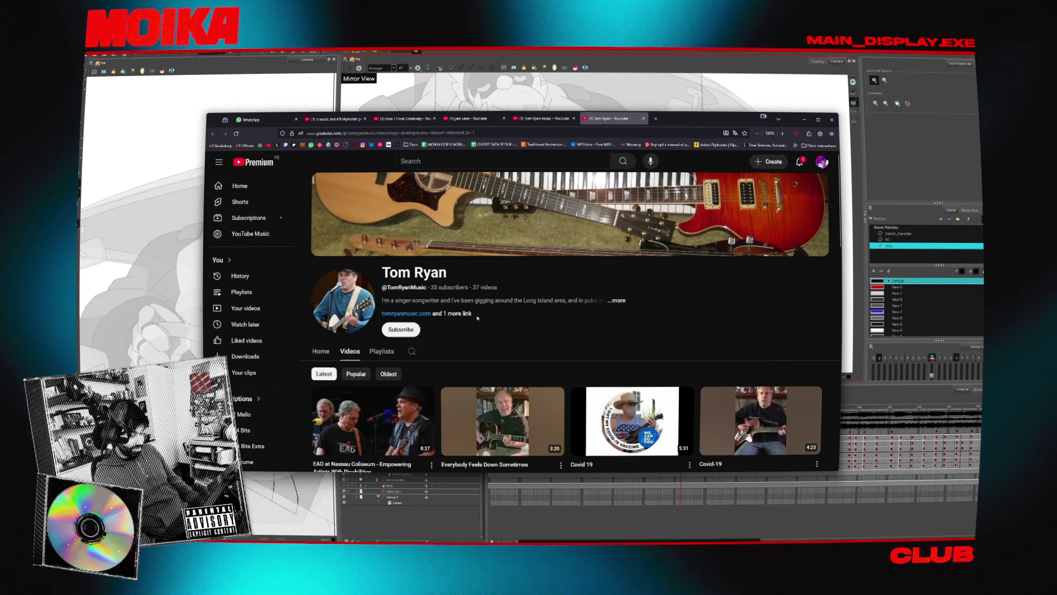
{"action": "scroll", "coordinate": [500, 330], "scroll_direction": "down", "scroll_amount": 1}
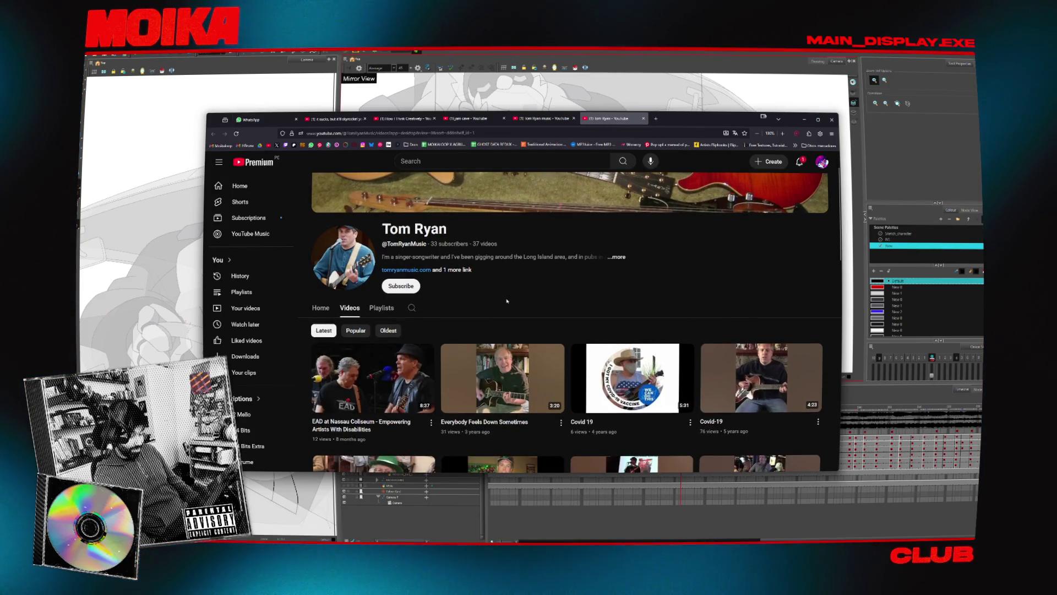
{"action": "key", "text": "ctrl+w"}
{"action": "scroll", "coordinate": [537, 266], "scroll_direction": "down", "scroll_amount": 4}
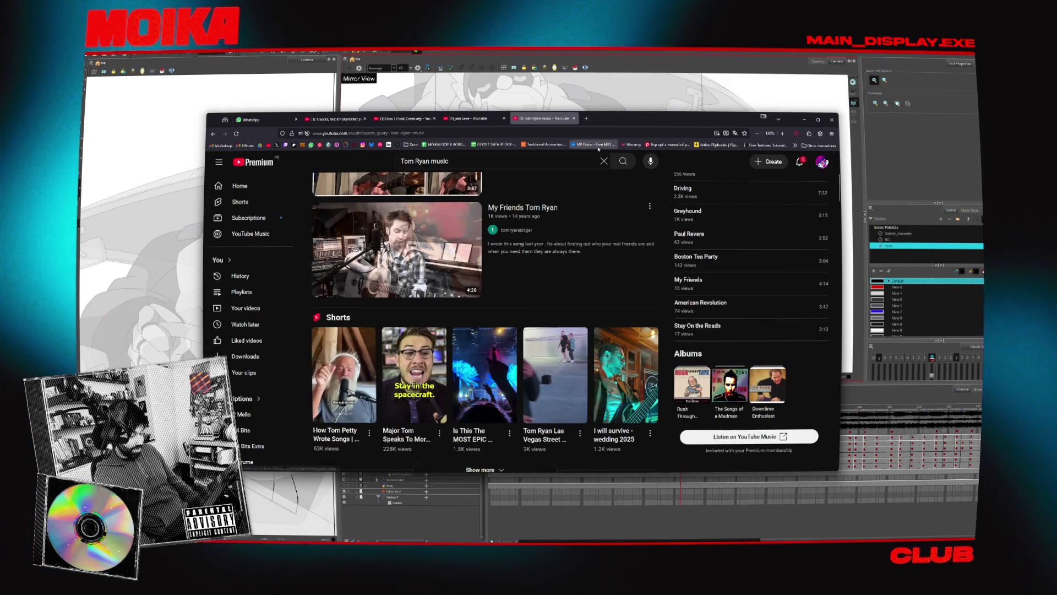
{"action": "key", "text": "alt+Tab"}
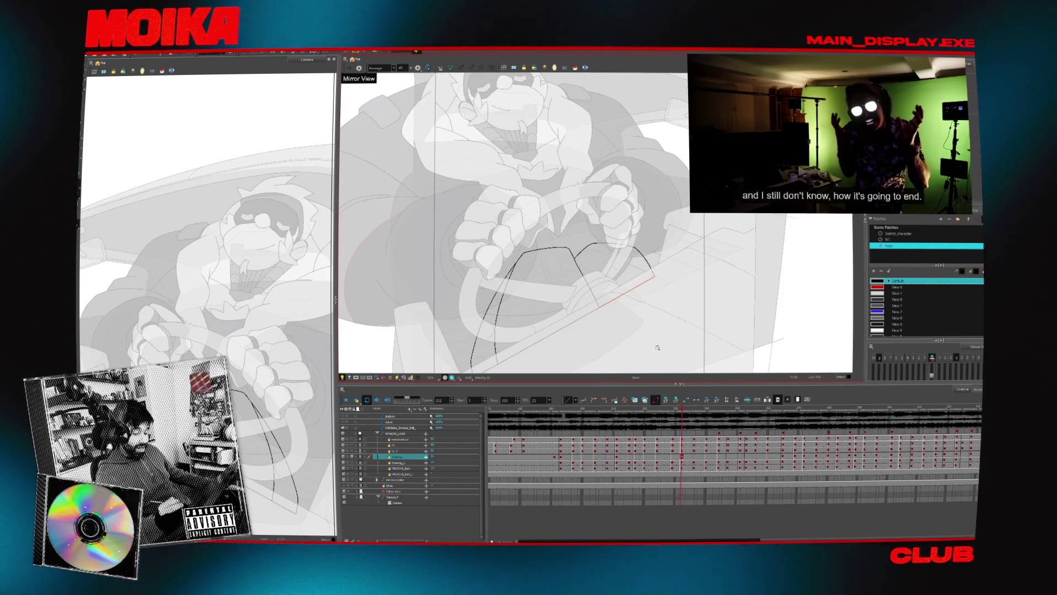
Play back the scene, show onion skin about three frames ahead, and zoom onto the wheel.
{"action": "key", "text": "Return"}
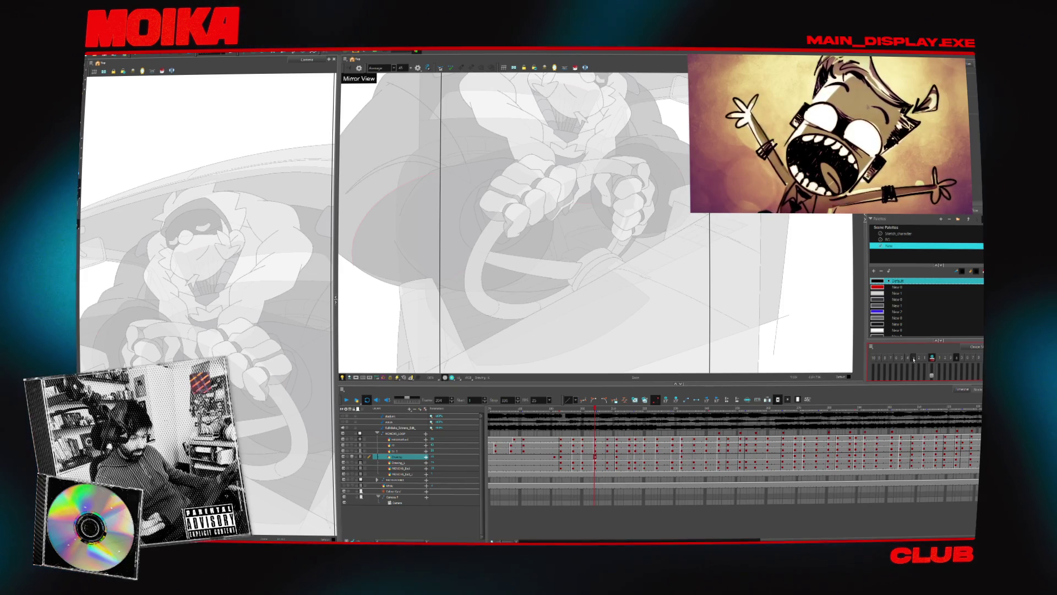
{"action": "left_click", "coordinate": [902, 359]}
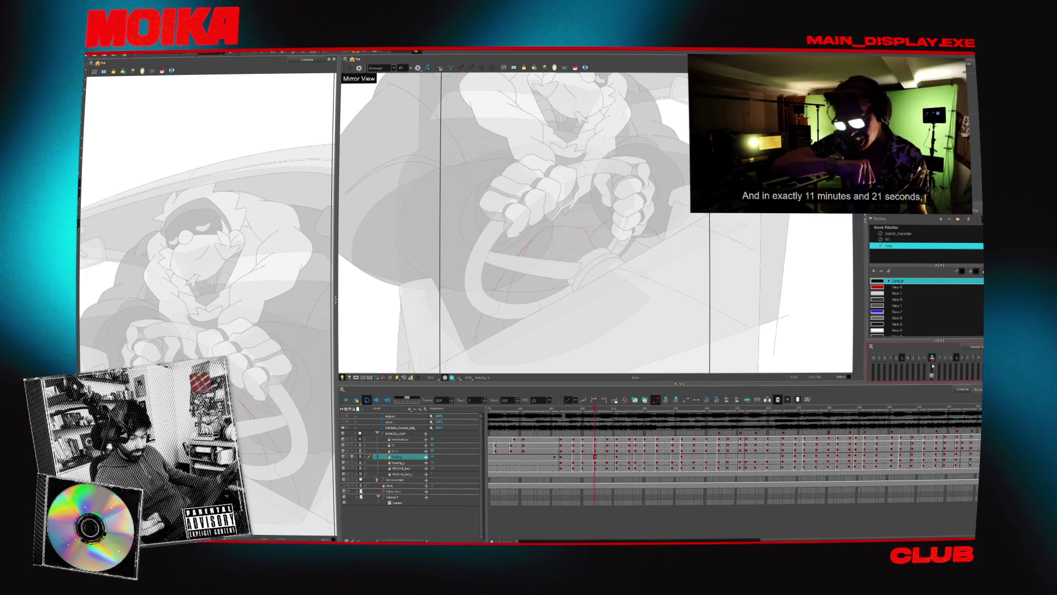
{"action": "left_click", "coordinate": [951, 358]}
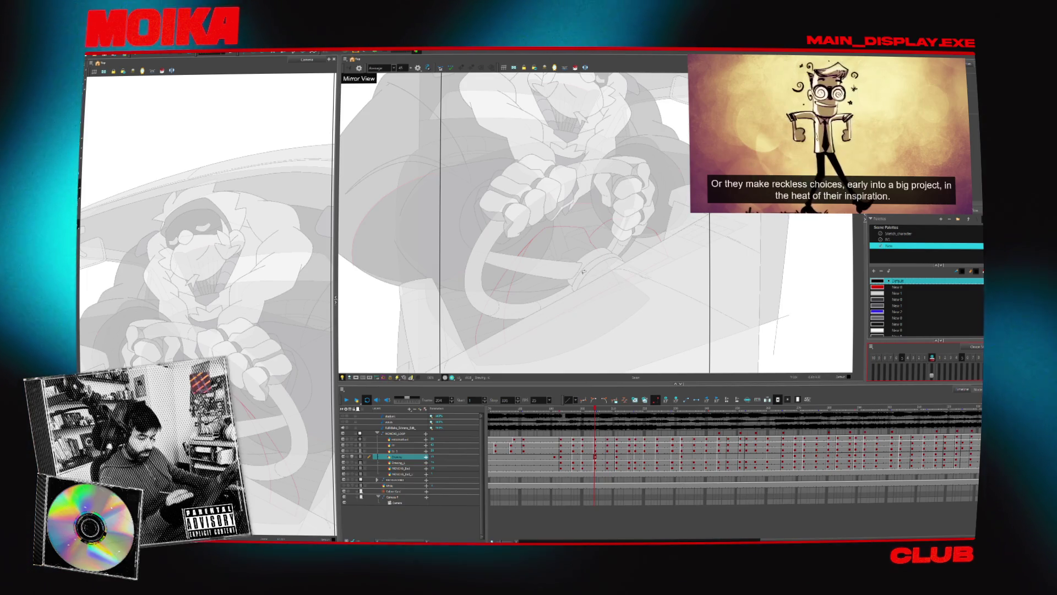
{"action": "key", "text": "2"}
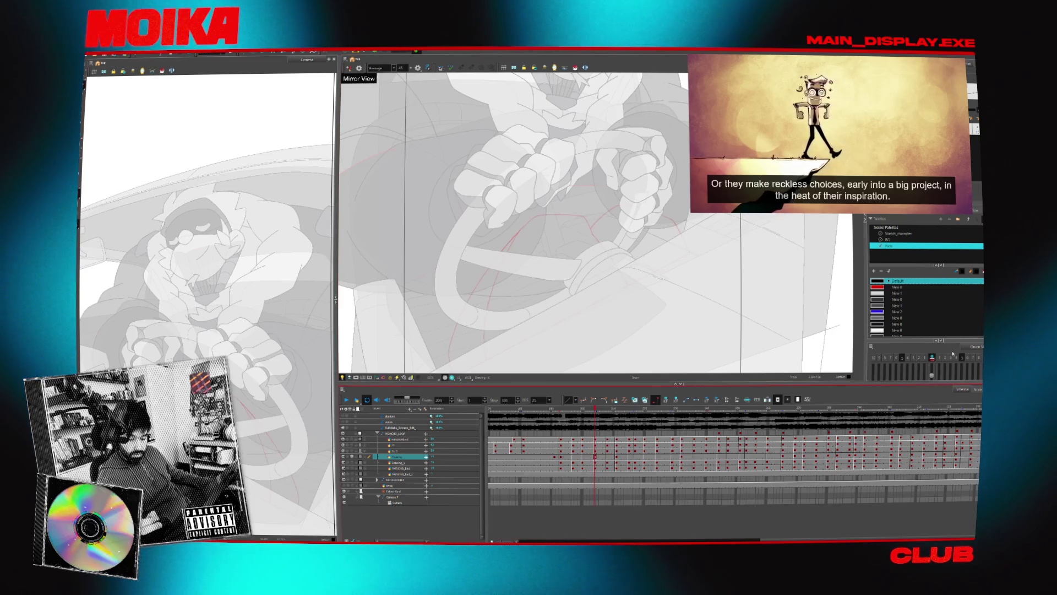
{"action": "left_click", "coordinate": [961, 359]}
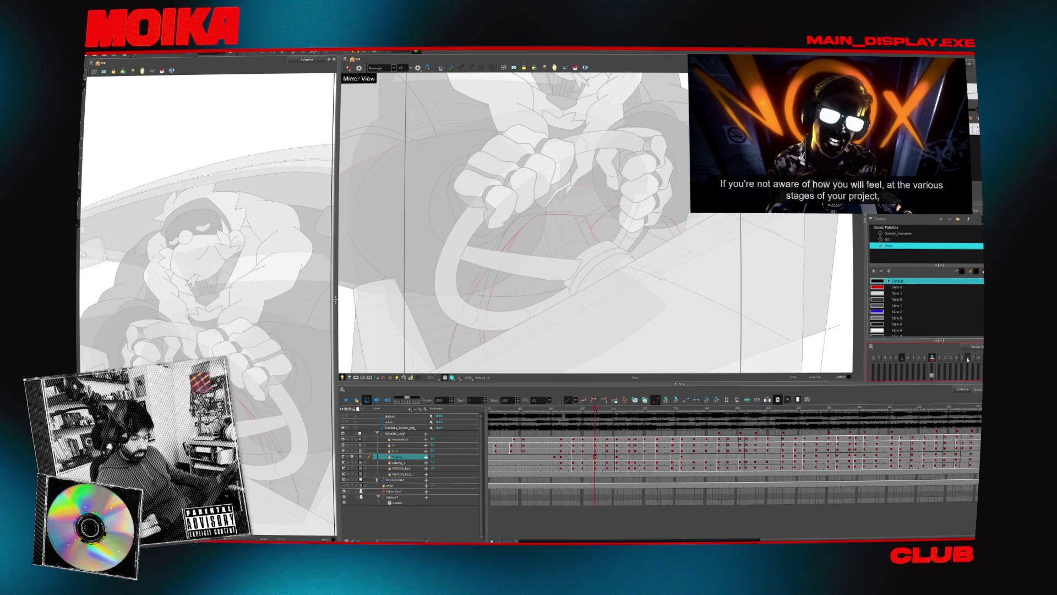
{"action": "scroll", "coordinate": [594, 327], "scroll_direction": "up", "scroll_amount": 3}
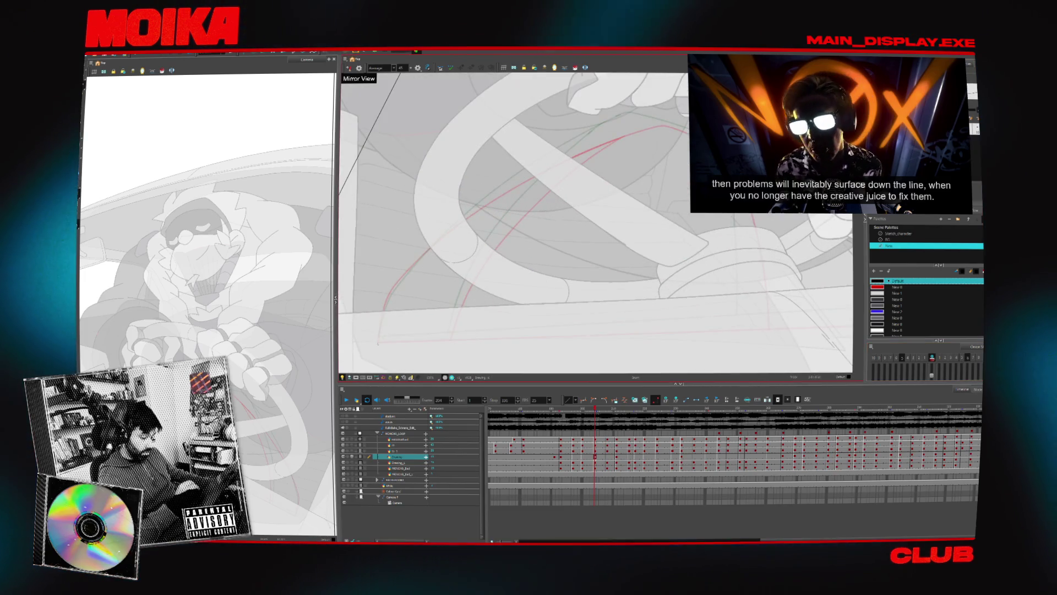
Undo the bad stroke and ink new black lines along the wheel, rotating the canvas between strokes.
{"action": "key", "text": "ctrl+z"}
{"action": "mouse_move", "coordinate": [378, 343]}
{"action": "left_mouse_down"}
{"action": "mouse_move", "coordinate": [412, 266]}
{"action": "mouse_move", "coordinate": [589, 134]}
{"action": "left_mouse_up"}
{"action": "key", "text": "c"}
{"action": "mouse_move", "coordinate": [516, 283]}
{"action": "left_mouse_down"}
{"action": "mouse_move", "coordinate": [507, 315]}
{"action": "mouse_move", "coordinate": [512, 265]}
{"action": "left_mouse_up"}
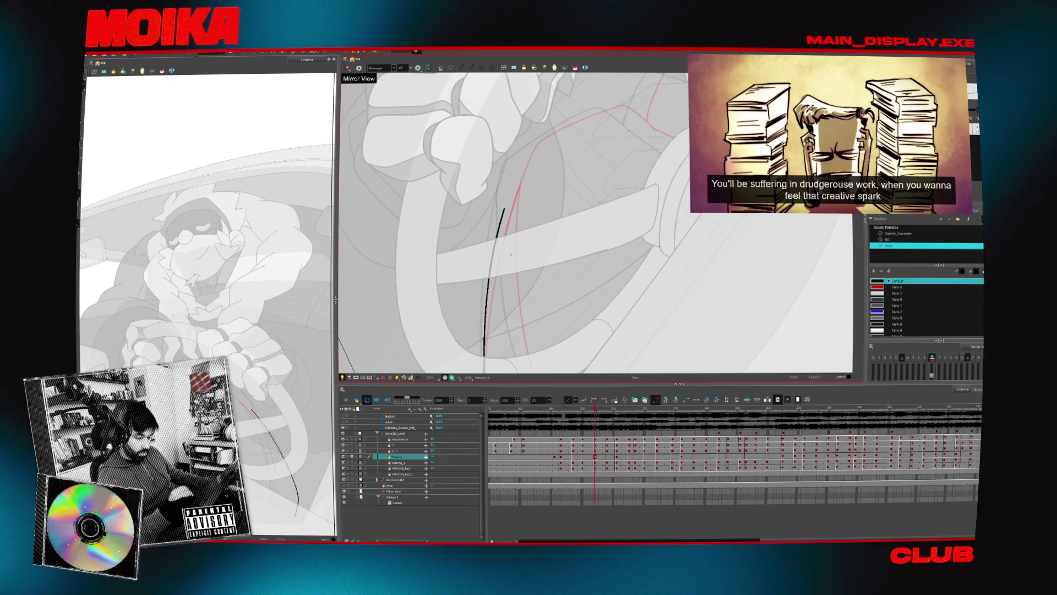
{"action": "left_click", "coordinate": [499, 205]}
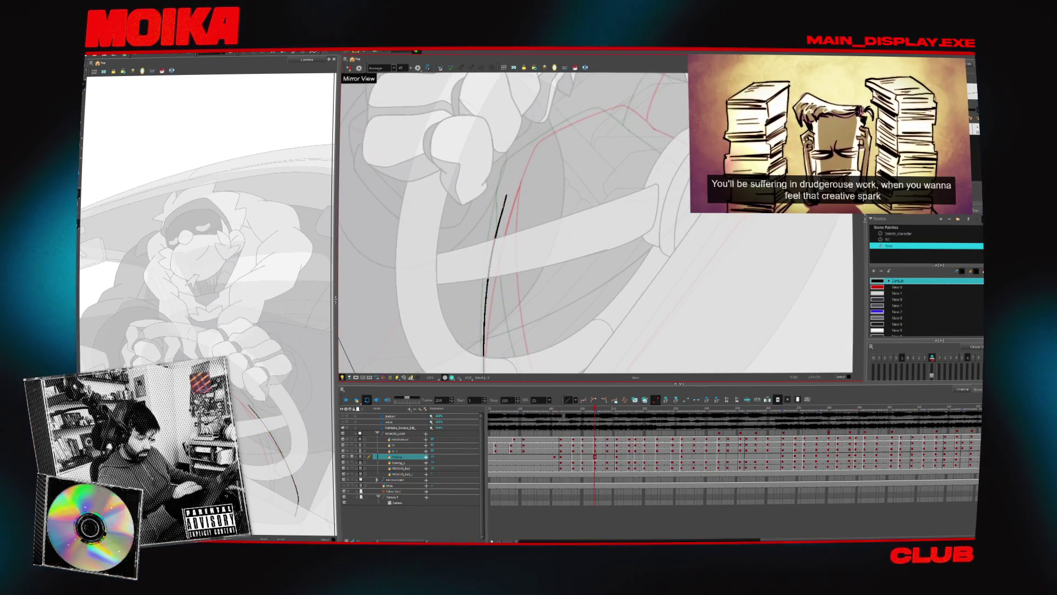
{"action": "left_click_drag", "start_coordinate": [508, 194], "coordinate": [546, 135]}
{"action": "left_click_drag", "start_coordinate": [595, 232], "coordinate": [645, 182]}
{"action": "left_click_drag", "start_coordinate": [526, 201], "coordinate": [595, 154]}
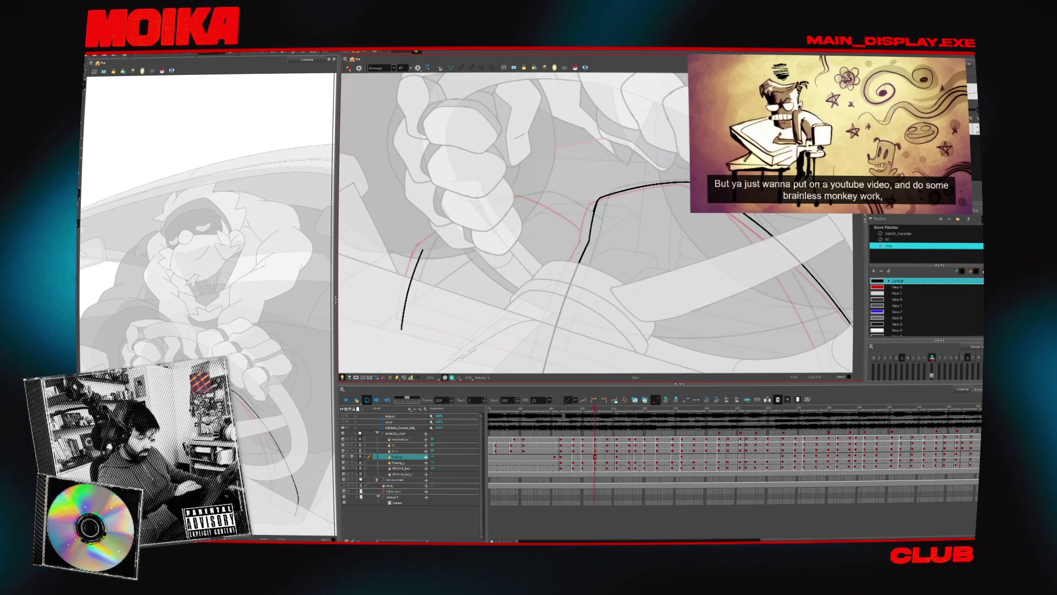
{"action": "key", "text": "ctrl+z"}
Hide the reference art, draw a straight closing line, and delete the upper inner stroke.
{"action": "key", "text": "shift+l"}
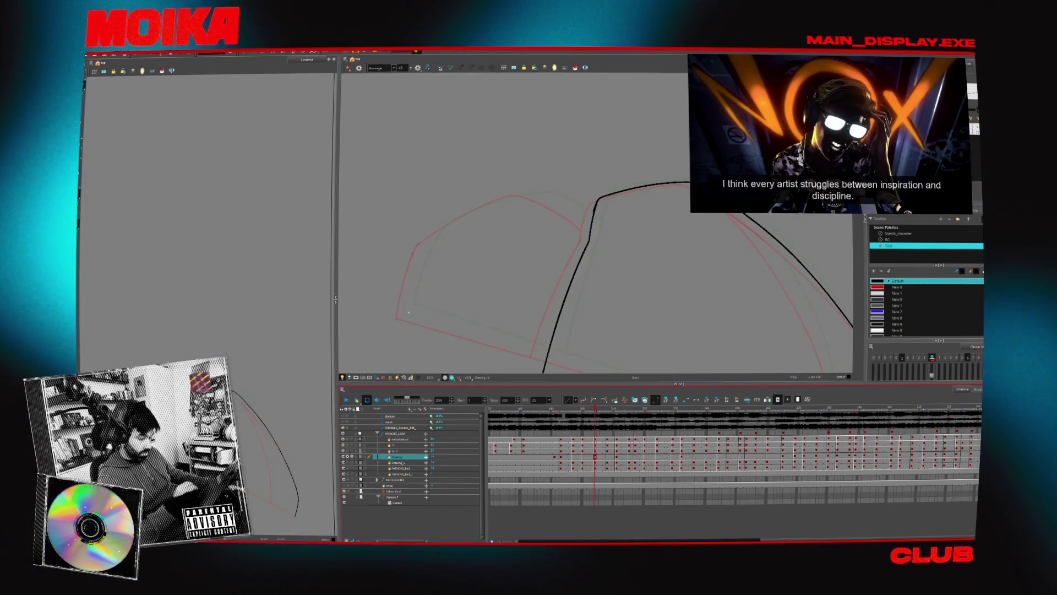
{"action": "key", "text": "ctrl+z"}
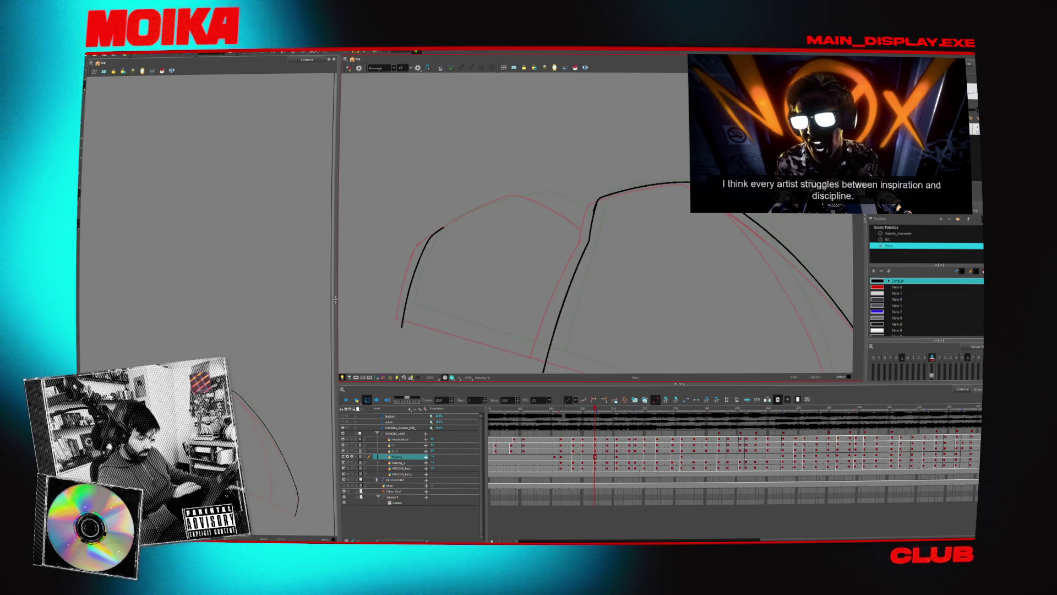
{"action": "mouse_move", "coordinate": [512, 314]}
{"action": "left_mouse_down"}
{"action": "mouse_move", "coordinate": [494, 292]}
{"action": "mouse_move", "coordinate": [527, 266]}
{"action": "left_mouse_up"}
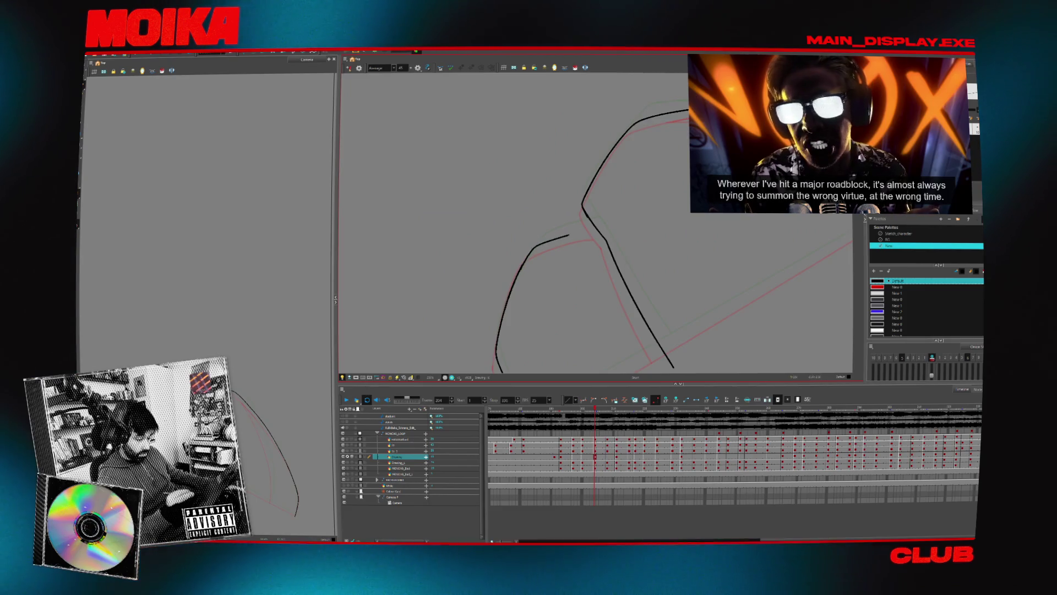
{"action": "mouse_move", "coordinate": [603, 319]}
{"action": "left_mouse_down"}
{"action": "mouse_move", "coordinate": [562, 337]}
{"action": "mouse_move", "coordinate": [595, 307]}
{"action": "mouse_move", "coordinate": [455, 324]}
{"action": "left_mouse_up"}
{"action": "mouse_move", "coordinate": [633, 222]}
{"action": "left_mouse_down"}
{"action": "mouse_move", "coordinate": [405, 358]}
{"action": "mouse_move", "coordinate": [540, 309]}
{"action": "mouse_move", "coordinate": [632, 307]}
{"action": "left_mouse_up"}
{"action": "scroll", "coordinate": [506, 265], "scroll_direction": "up", "scroll_amount": 3}
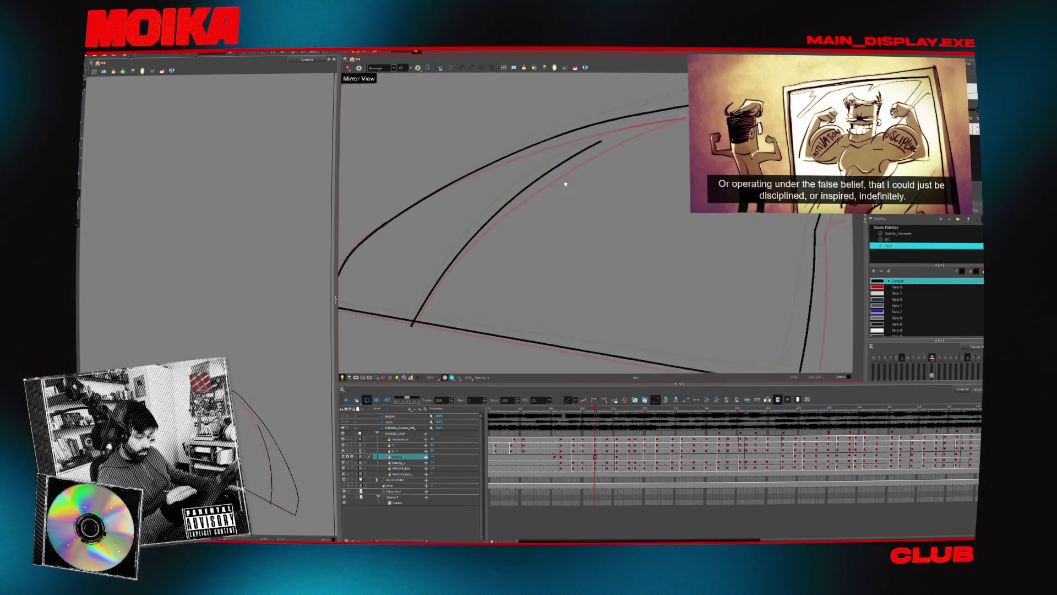
{"action": "left_click", "coordinate": [545, 204]}
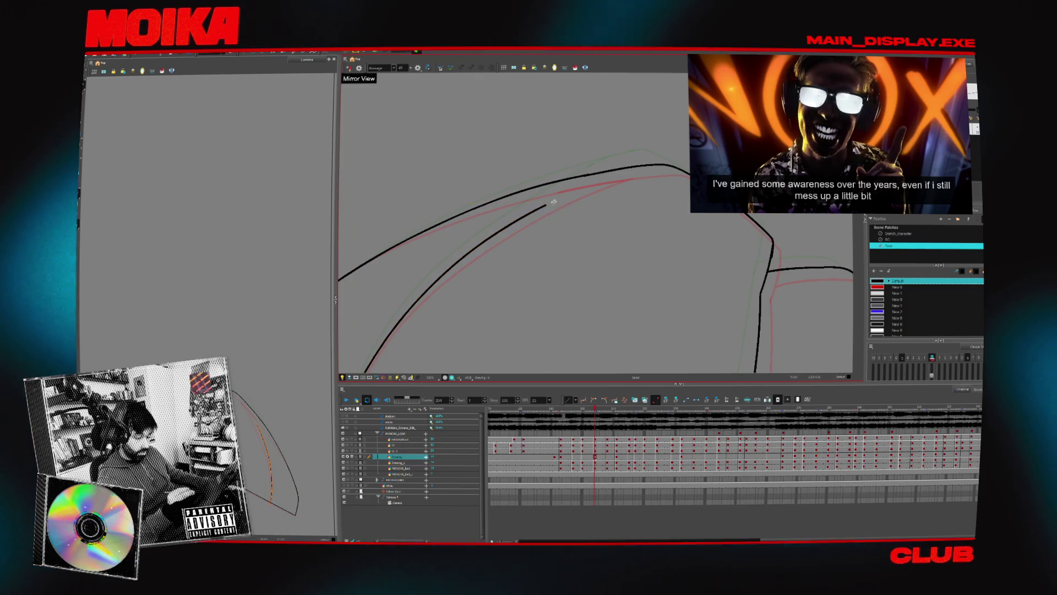
{"action": "left_click", "coordinate": [563, 193]}
{"action": "key", "text": "Delete"}
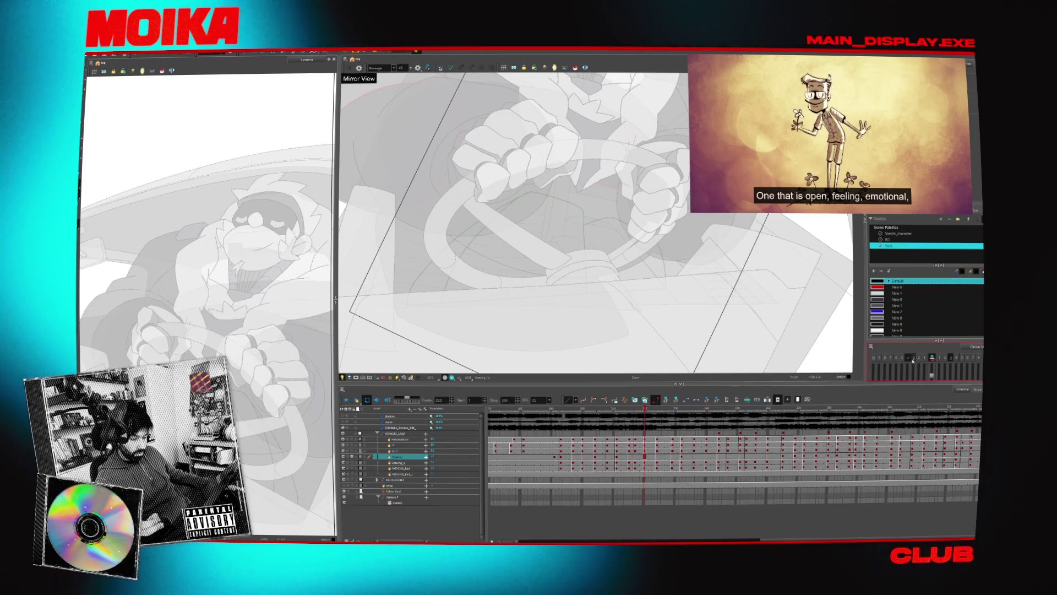
Widen onion skin to earlier frames and extend the black stroke into a long wheel curve.
{"action": "left_click", "coordinate": [903, 358]}
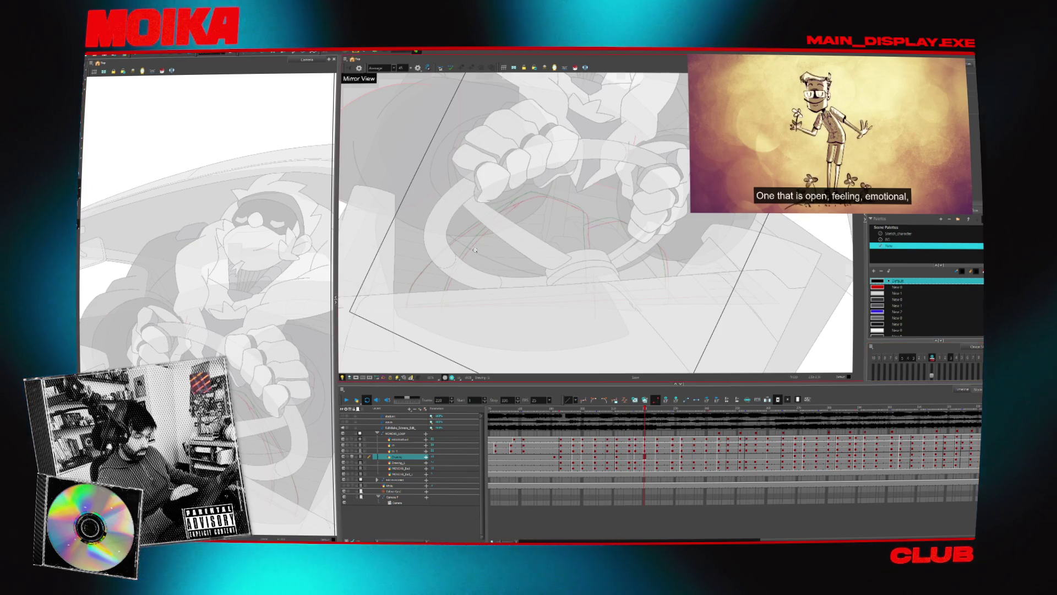
{"action": "scroll", "coordinate": [475, 249], "scroll_direction": "up", "scroll_amount": 3}
{"action": "left_click_drag", "start_coordinate": [474, 250], "coordinate": [427, 301]}
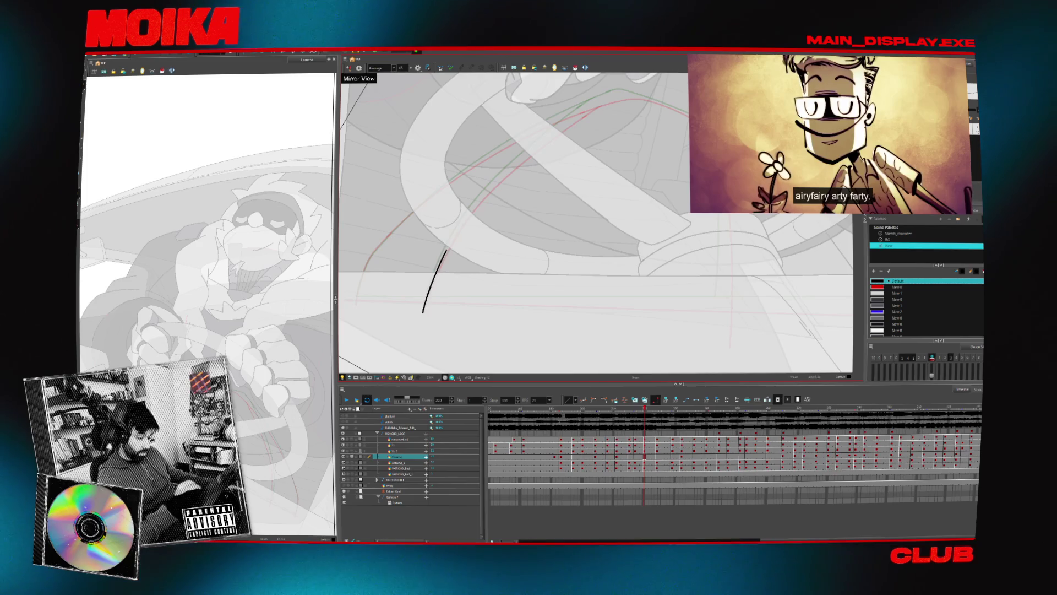
{"action": "left_click", "coordinate": [562, 127]}
{"action": "left_click_drag", "start_coordinate": [496, 220], "coordinate": [526, 228]}
{"action": "mouse_move", "coordinate": [397, 274]}
{"action": "left_mouse_down"}
{"action": "mouse_move", "coordinate": [534, 152]}
{"action": "mouse_move", "coordinate": [482, 226]}
{"action": "mouse_move", "coordinate": [482, 253]}
{"action": "left_mouse_up"}
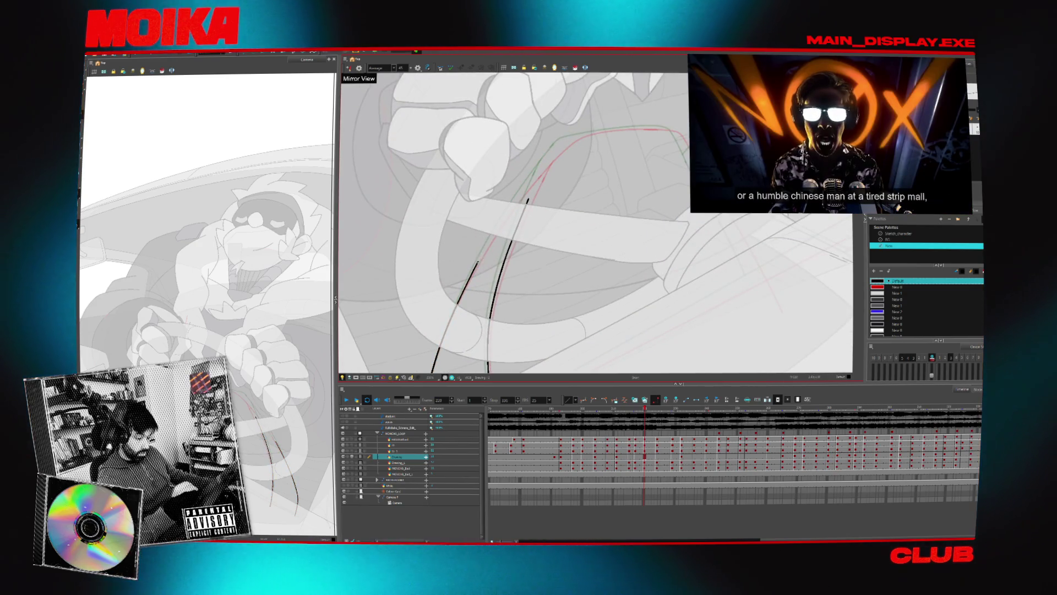
{"action": "left_click_drag", "start_coordinate": [580, 187], "coordinate": [518, 286]}
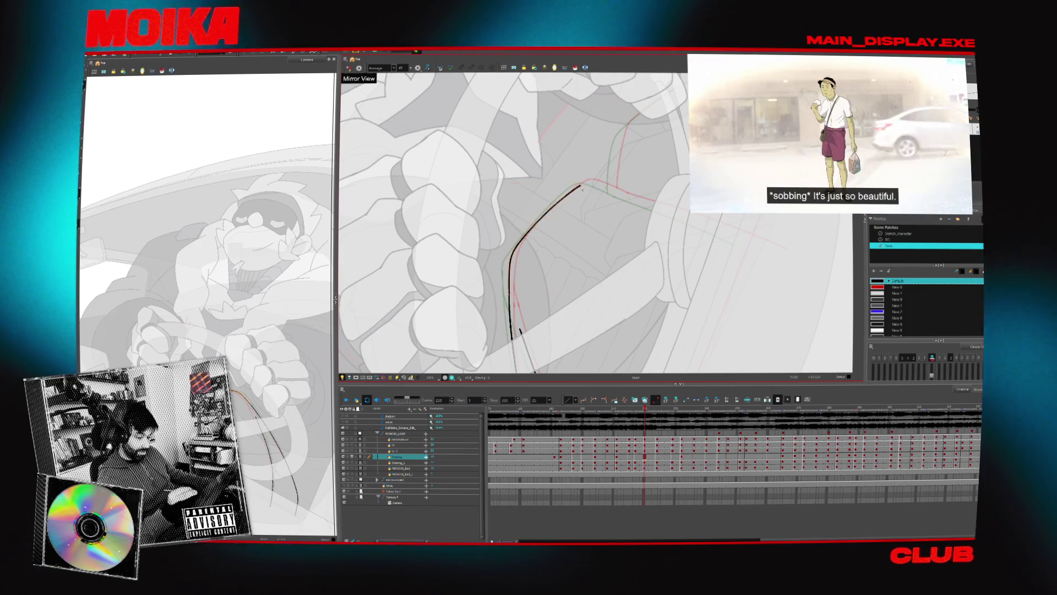
{"action": "key", "text": "4"}
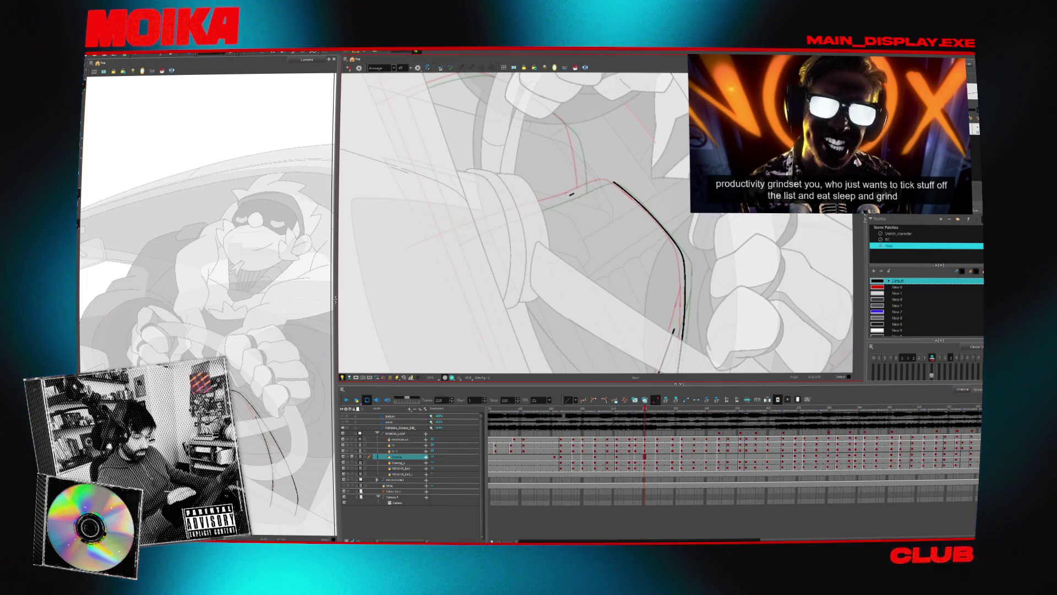
{"action": "mouse_move", "coordinate": [571, 194]}
{"action": "left_mouse_down"}
{"action": "mouse_move", "coordinate": [606, 176]}
{"action": "mouse_move", "coordinate": [562, 203]}
{"action": "left_mouse_up"}
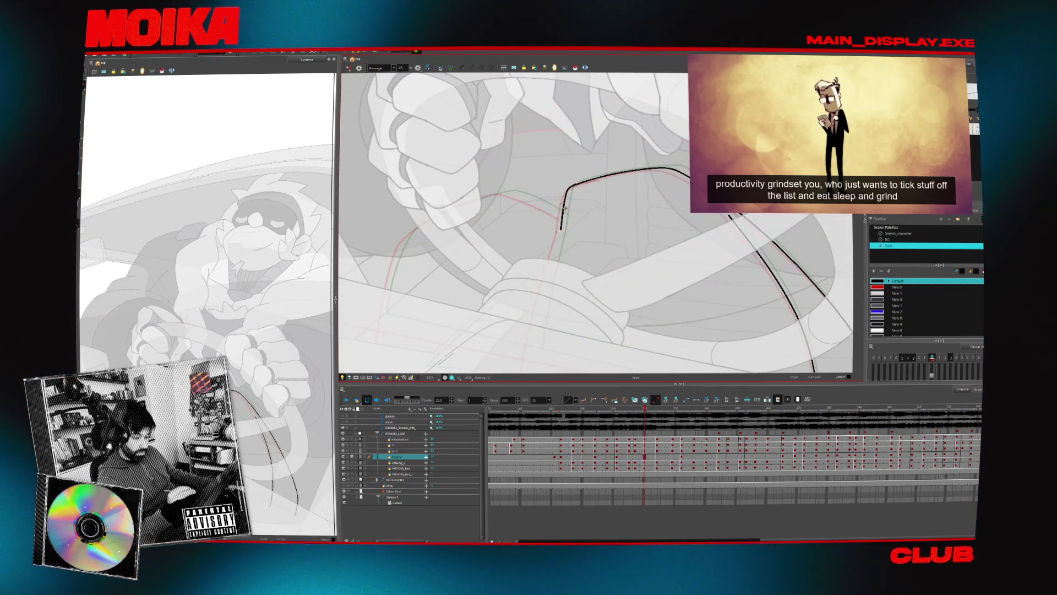
Redraw the wheel stroke cleanly, add a long line across the wheel, then jump to frame 232.
{"action": "key", "text": "shift+x"}
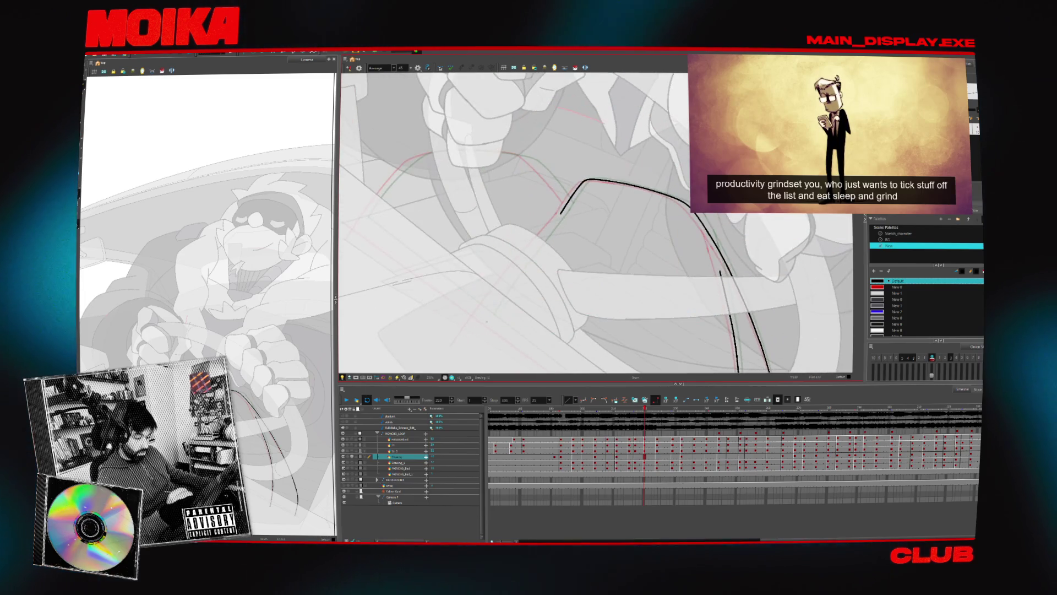
{"action": "key", "text": "ctrl+z"}
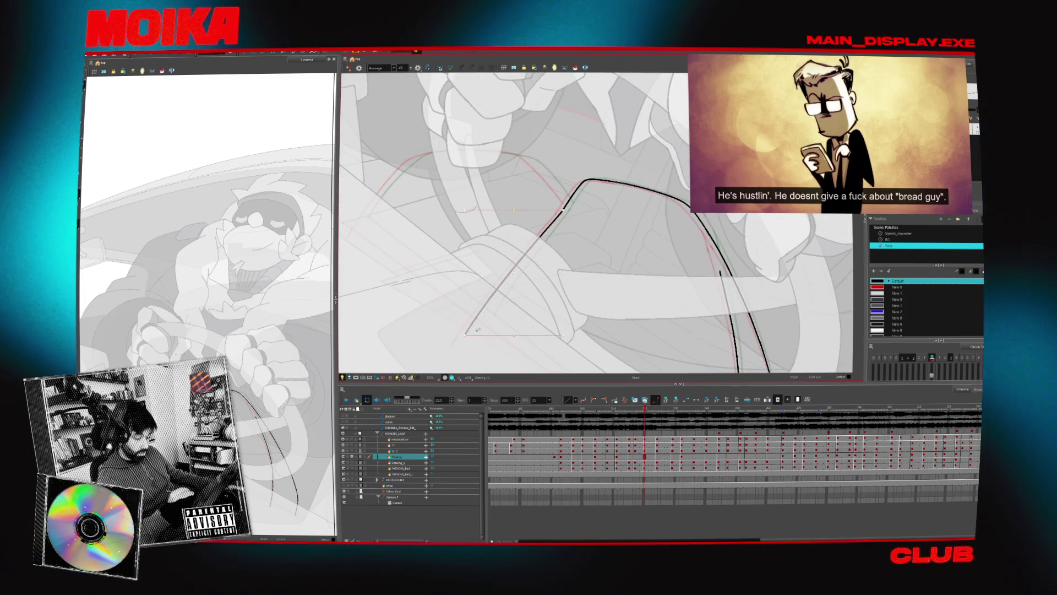
{"action": "left_click_drag", "start_coordinate": [471, 333], "coordinate": [542, 234]}
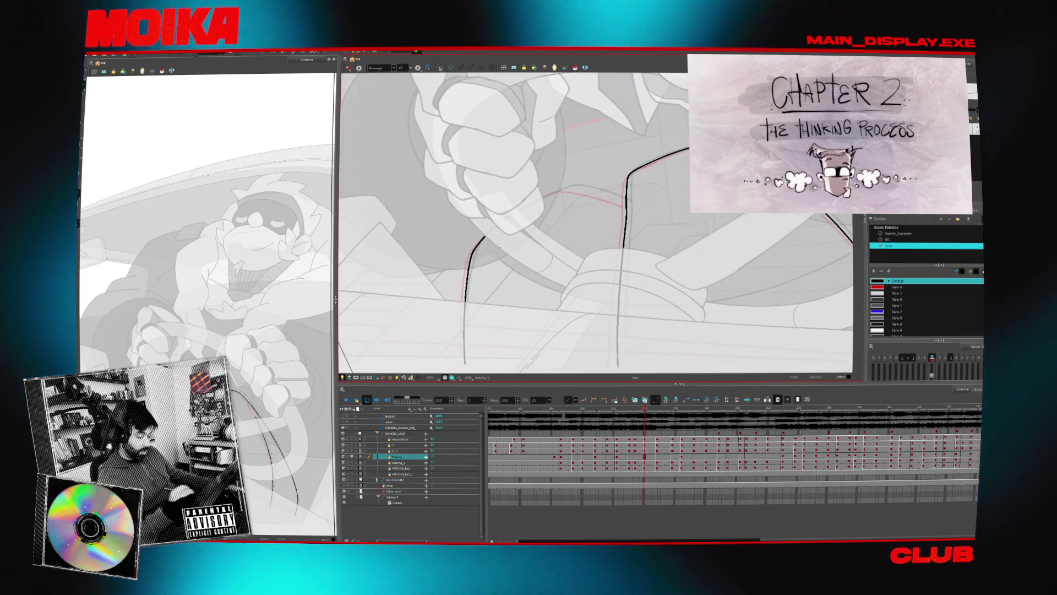
{"action": "left_click_drag", "start_coordinate": [485, 237], "coordinate": [567, 186]}
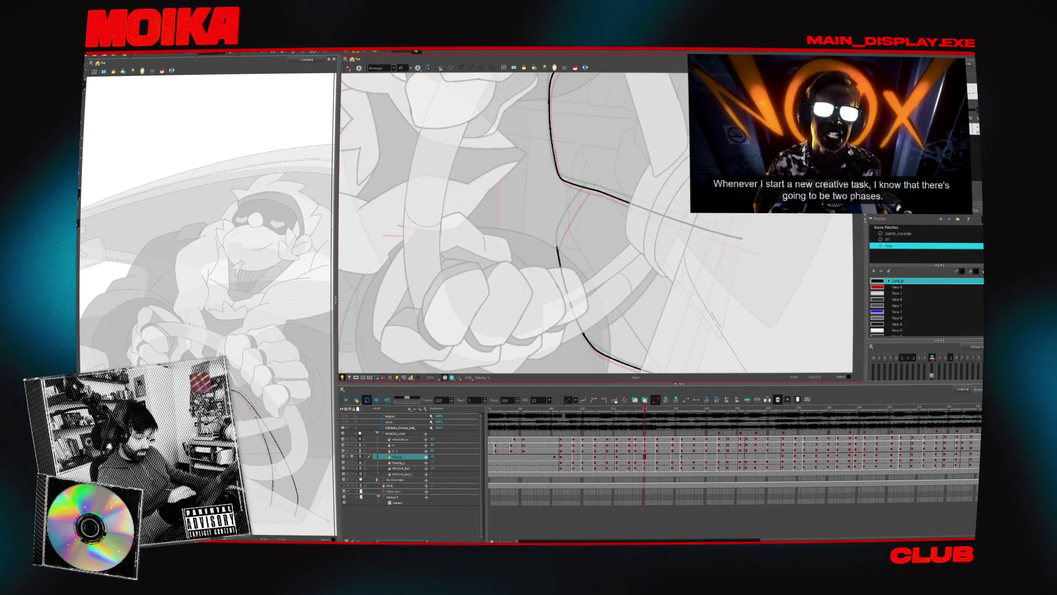
{"action": "mouse_move", "coordinate": [633, 166]}
{"action": "left_mouse_down"}
{"action": "mouse_move", "coordinate": [606, 247]}
{"action": "mouse_move", "coordinate": [579, 287]}
{"action": "mouse_move", "coordinate": [554, 297]}
{"action": "left_mouse_up"}
{"action": "left_click_drag", "start_coordinate": [476, 312], "coordinate": [751, 266]}
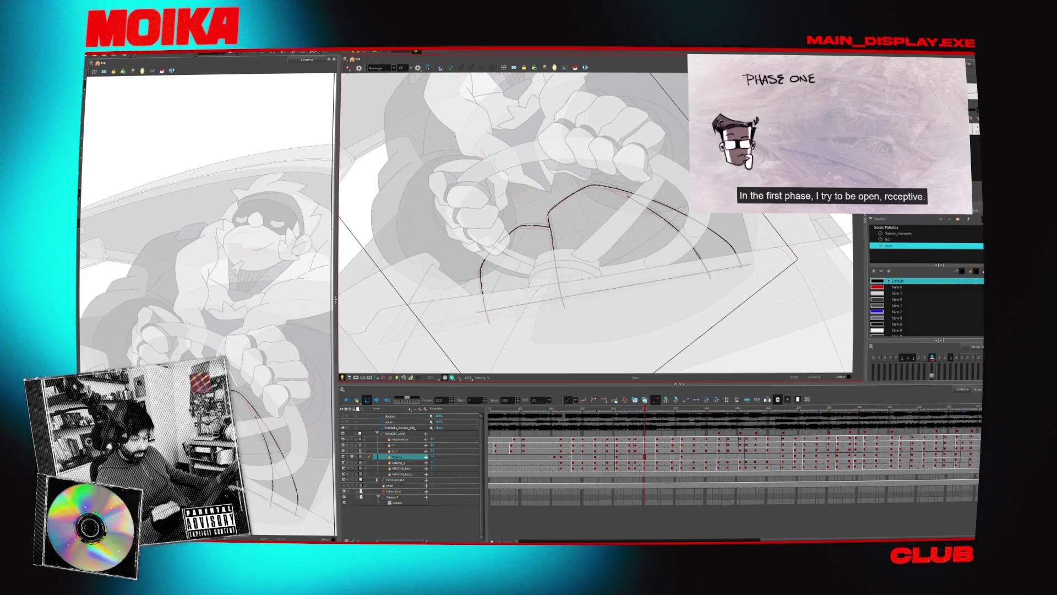
{"action": "key", "text": "2"}
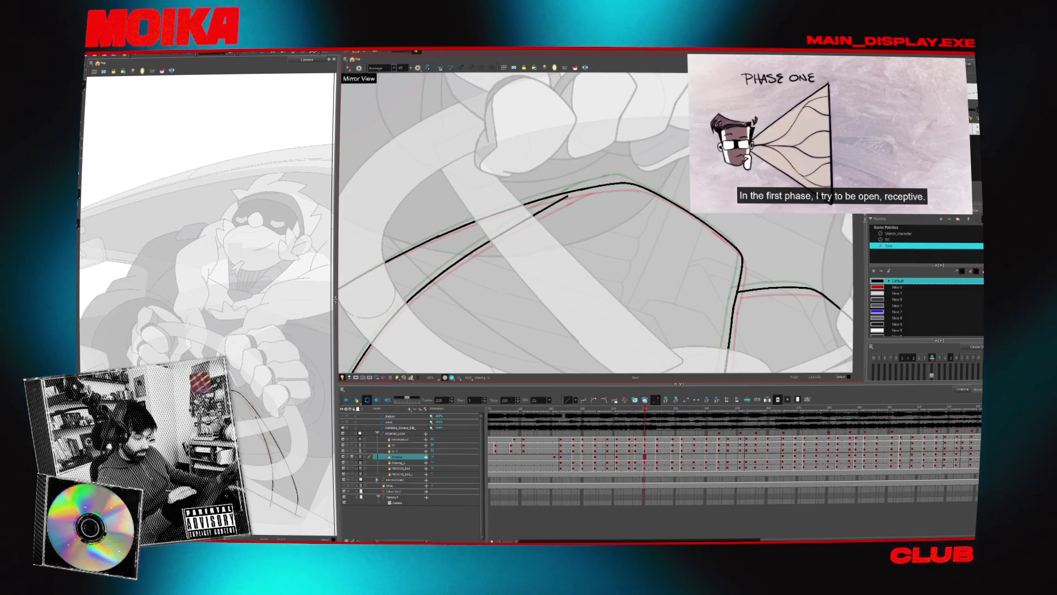
{"action": "left_click_drag", "start_coordinate": [559, 201], "coordinate": [609, 176]}
{"action": "scroll", "coordinate": [618, 176], "scroll_direction": "down", "scroll_amount": 4}
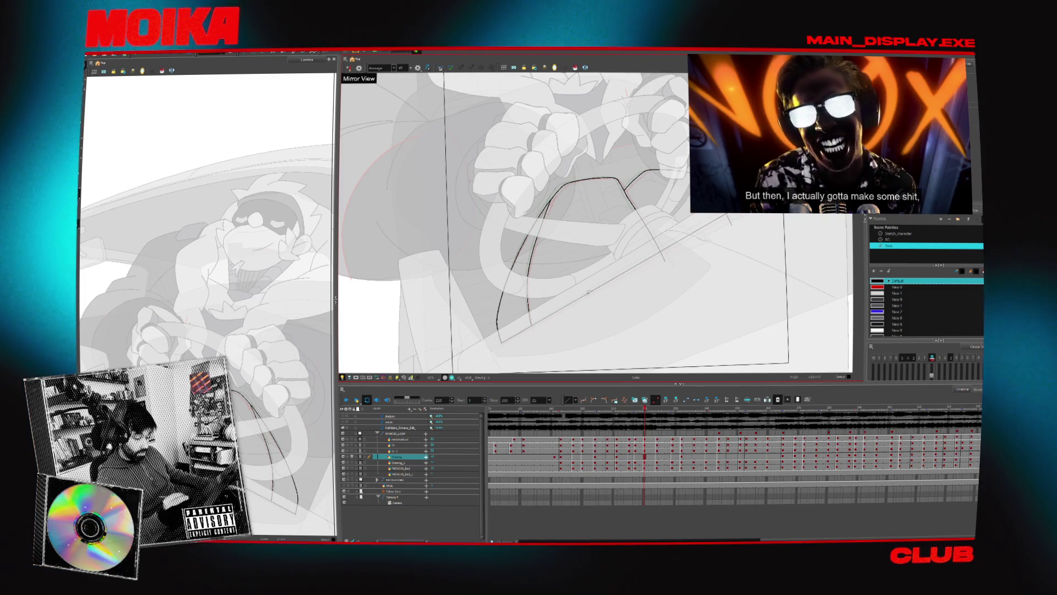
{"action": "key", "text": "apostrophe"}
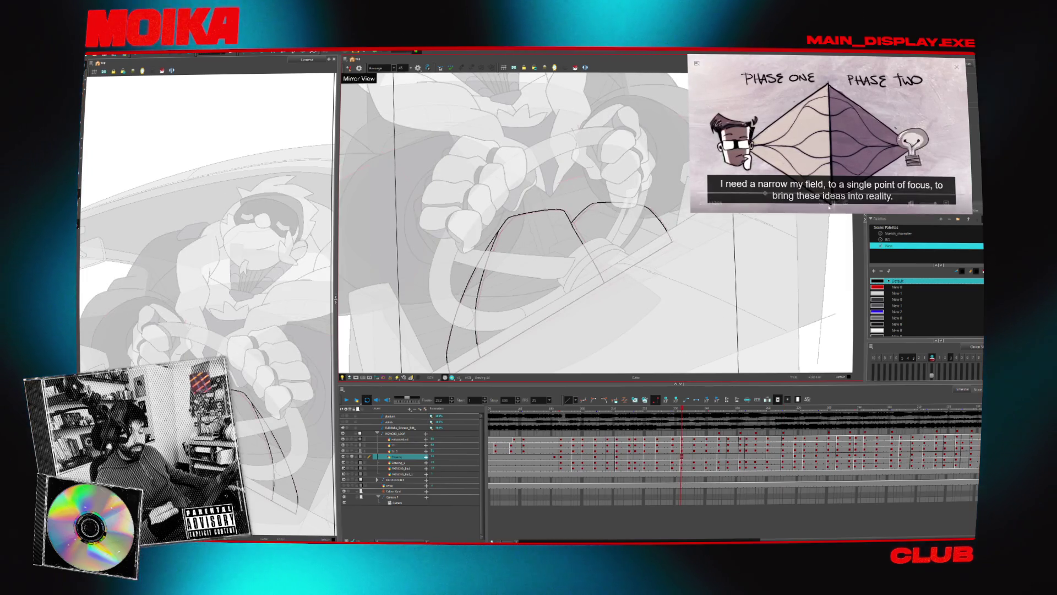
{"action": "mouse_move", "coordinate": [829, 209]}
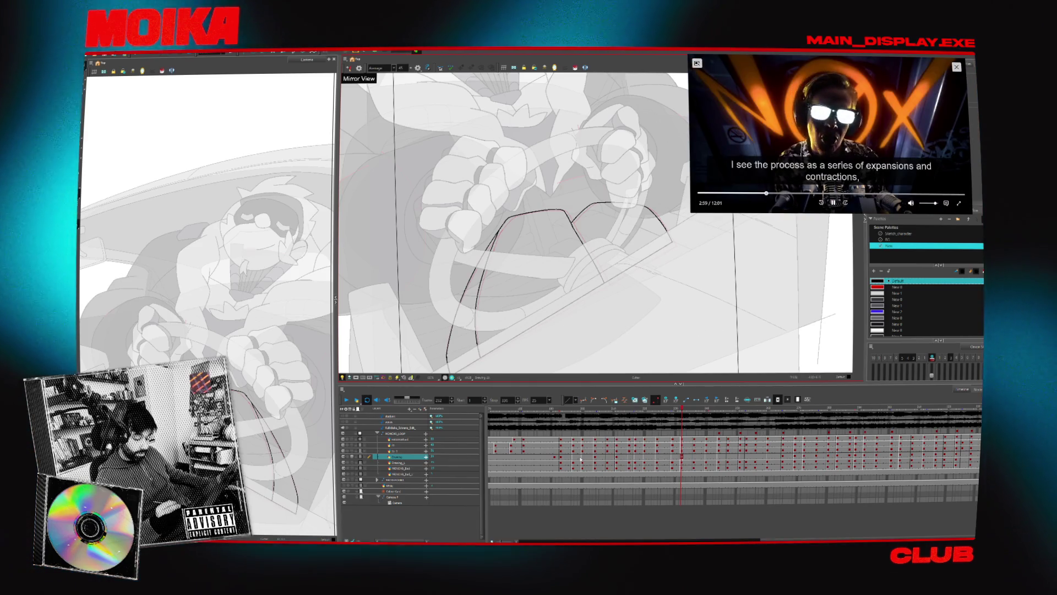
Go back to frame 197 and hide the red onion-skin fills.
{"action": "left_click", "coordinate": [579, 458]}
{"action": "key", "text": "comma"}
{"action": "key", "text": "comma"}
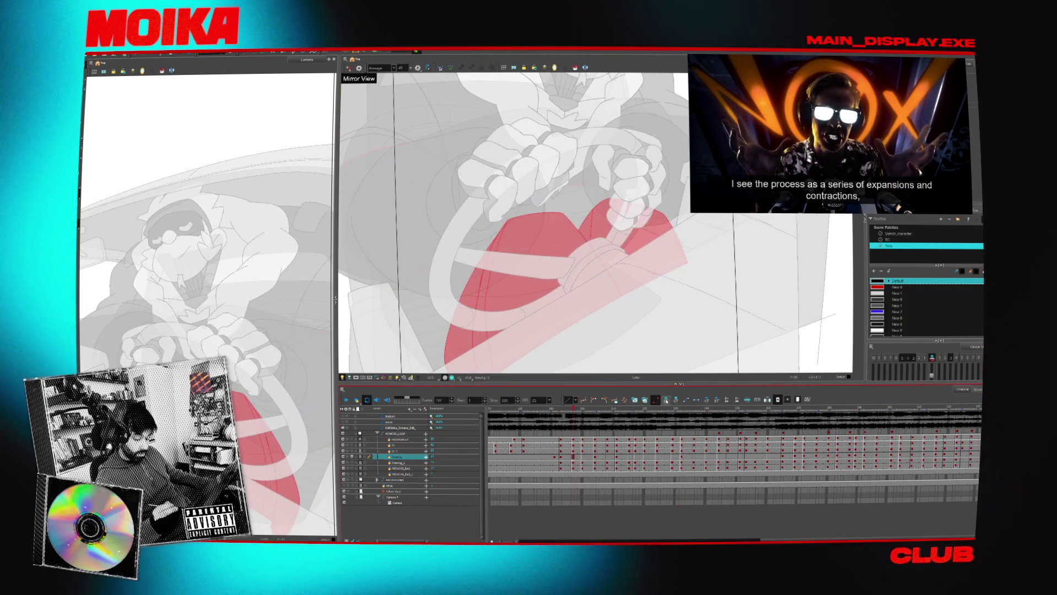
{"action": "key", "text": "comma"}
{"action": "key", "text": "comma"}
{"action": "key", "text": "comma"}
{"action": "key", "text": "period"}
{"action": "key", "text": "period"}
{"action": "key", "text": "period"}
{"action": "left_click", "coordinate": [923, 359]}
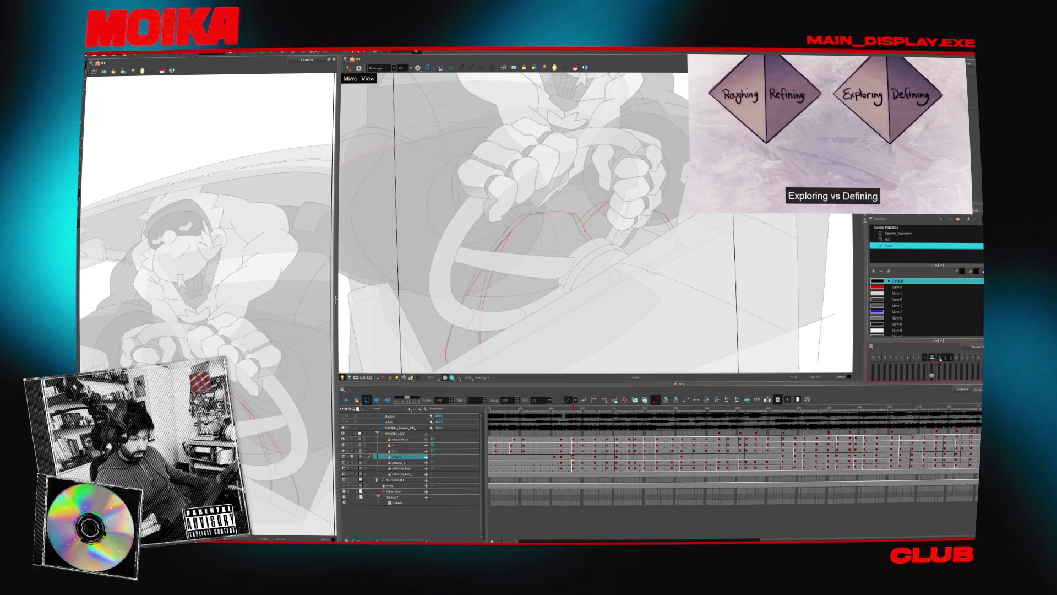
Ink black strokes along the wheel's guide arcs, rotating the view as needed.
{"action": "scroll", "coordinate": [428, 243], "scroll_direction": "up", "scroll_amount": 2}
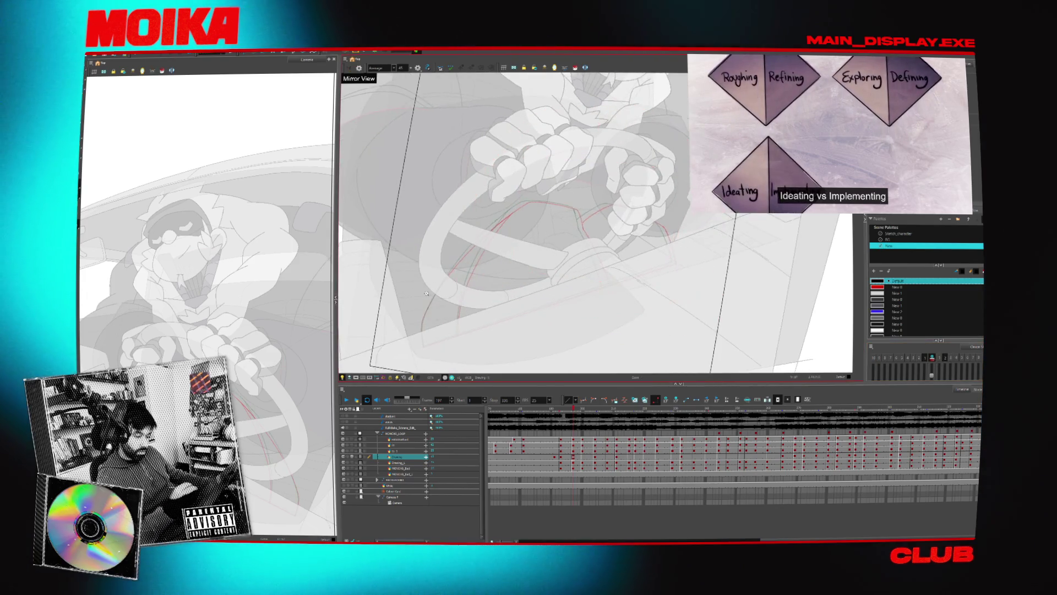
{"action": "scroll", "coordinate": [428, 243], "scroll_direction": "up", "scroll_amount": 3}
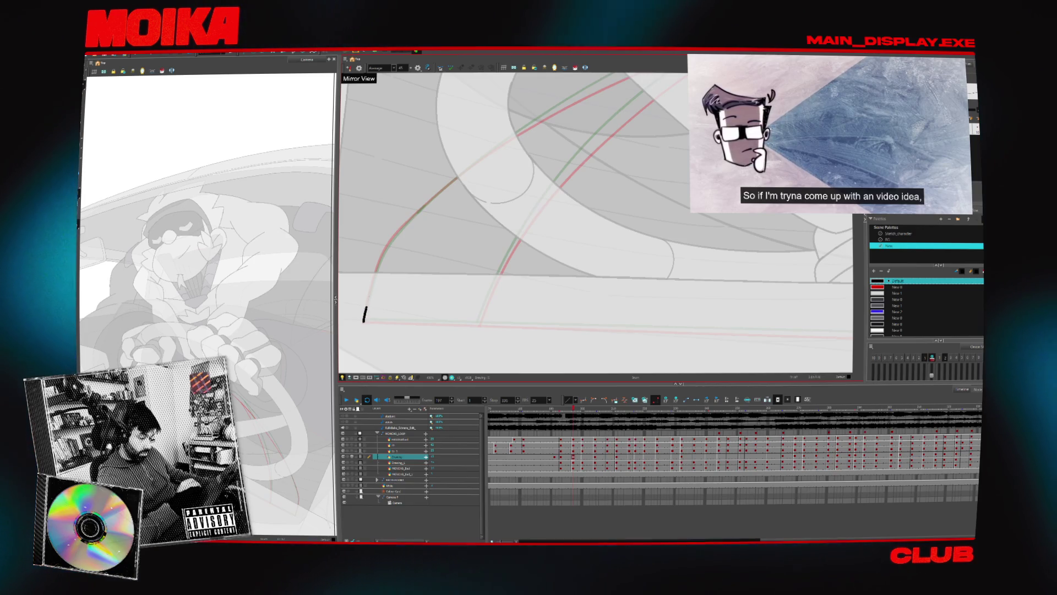
{"action": "left_click_drag", "start_coordinate": [457, 177], "coordinate": [518, 131]}
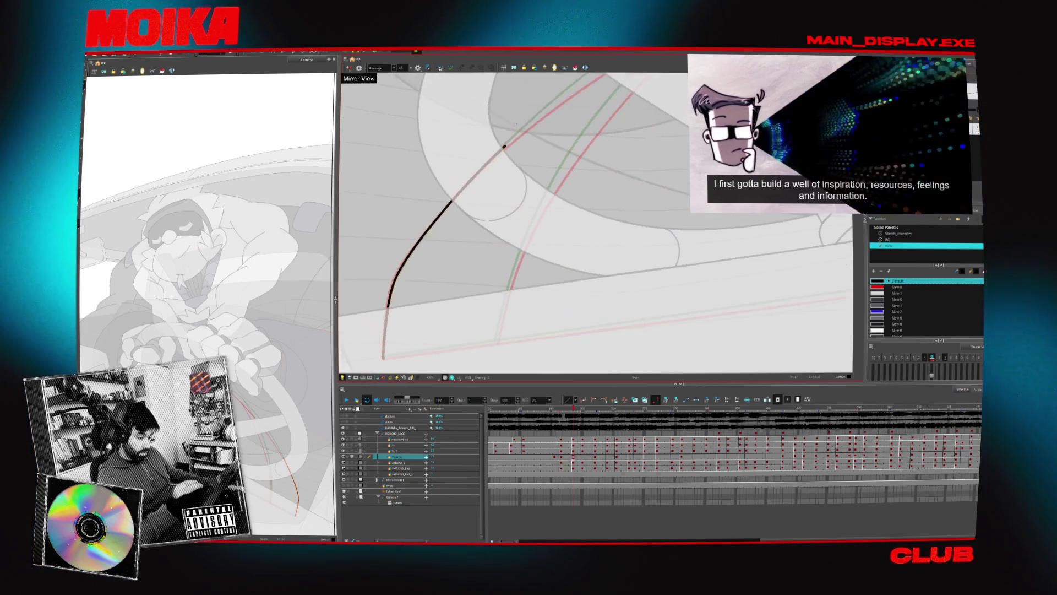
{"action": "scroll", "coordinate": [422, 263], "scroll_direction": "up", "scroll_amount": 3}
{"action": "left_click_drag", "start_coordinate": [421, 263], "coordinate": [633, 138]}
{"action": "key", "text": "c"}
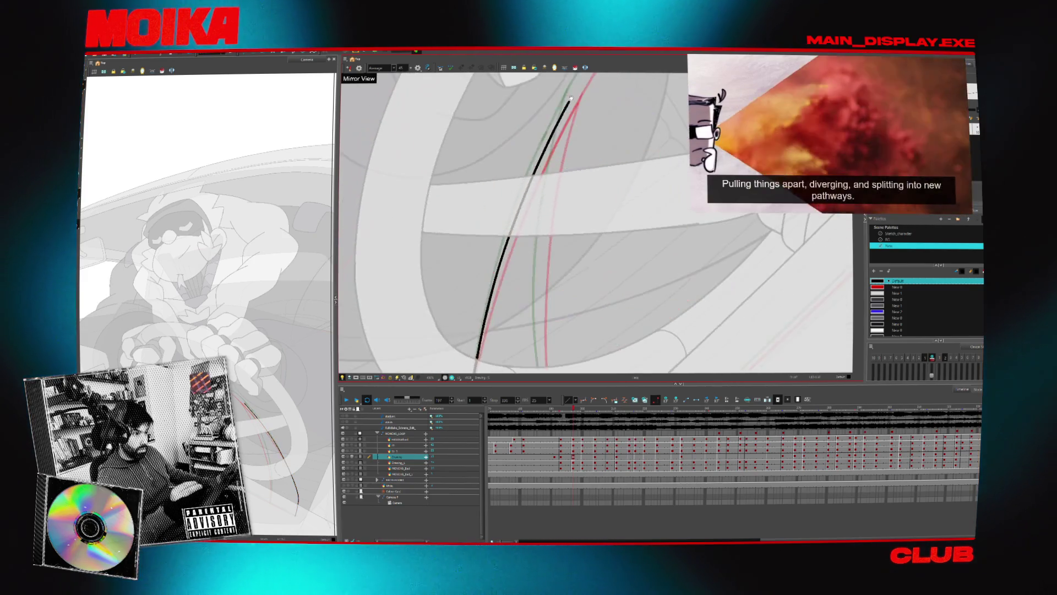
{"action": "key", "text": "shift+m"}
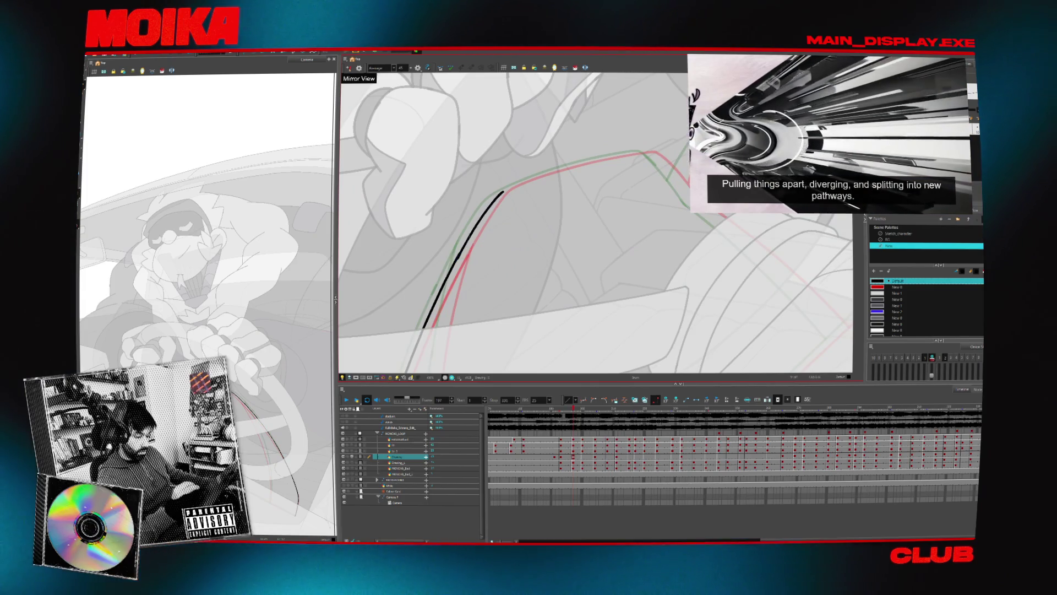
{"action": "left_click_drag", "start_coordinate": [495, 197], "coordinate": [602, 157]}
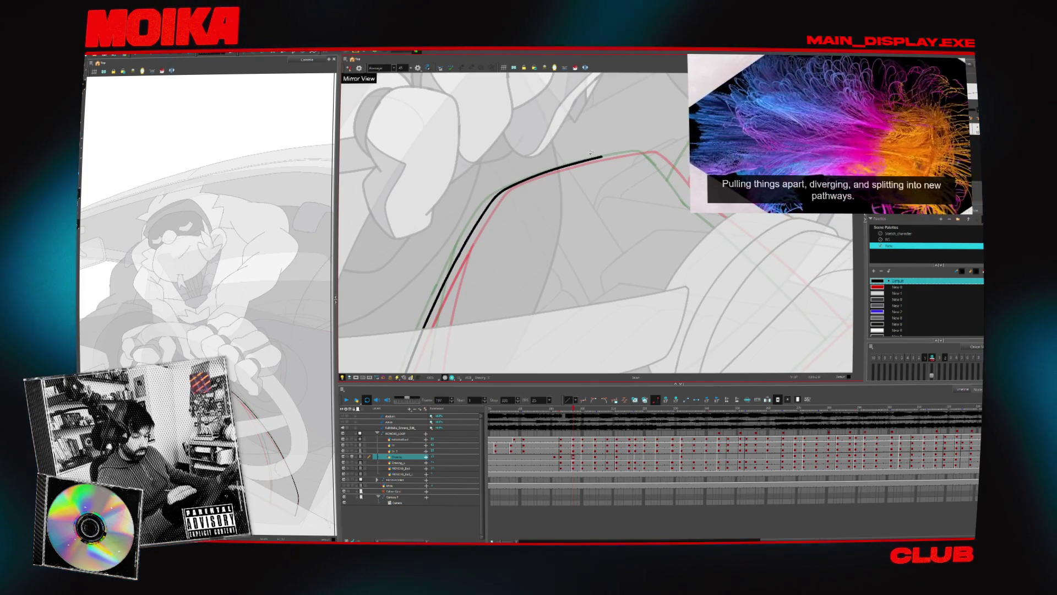
{"action": "key", "text": "c"}
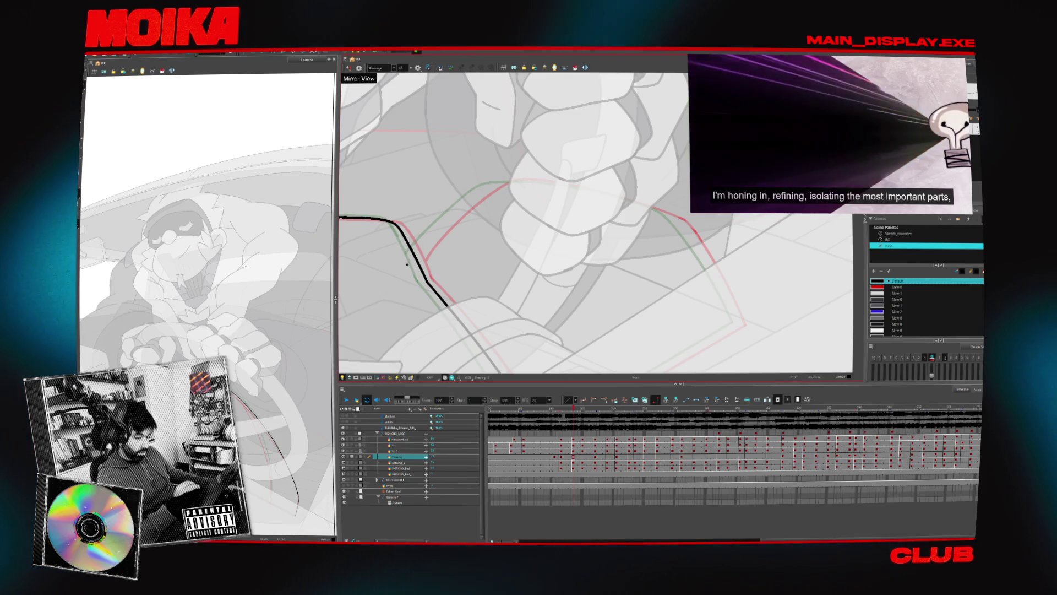
Replace the overlong stroke with a shorter curved one and reposition the view around the wheel.
{"action": "key", "text": "ctrl+z"}
{"action": "left_click_drag", "start_coordinate": [407, 264], "coordinate": [510, 181]}
{"action": "key", "text": "ctrl+z"}
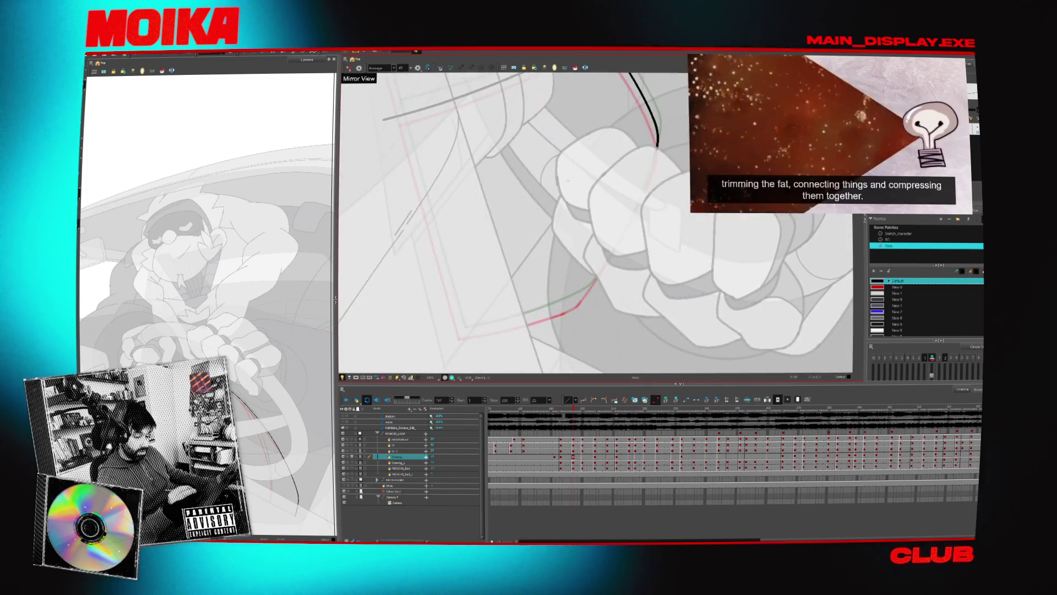
{"action": "left_click_drag", "start_coordinate": [529, 186], "coordinate": [481, 311]}
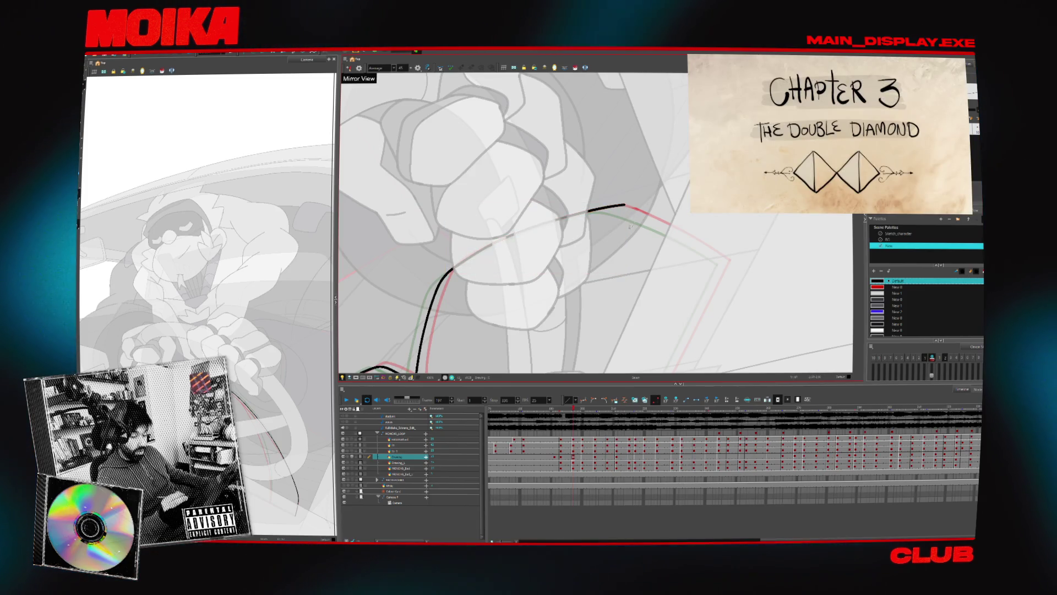
{"action": "scroll", "coordinate": [581, 258], "scroll_direction": "up", "scroll_amount": 5}
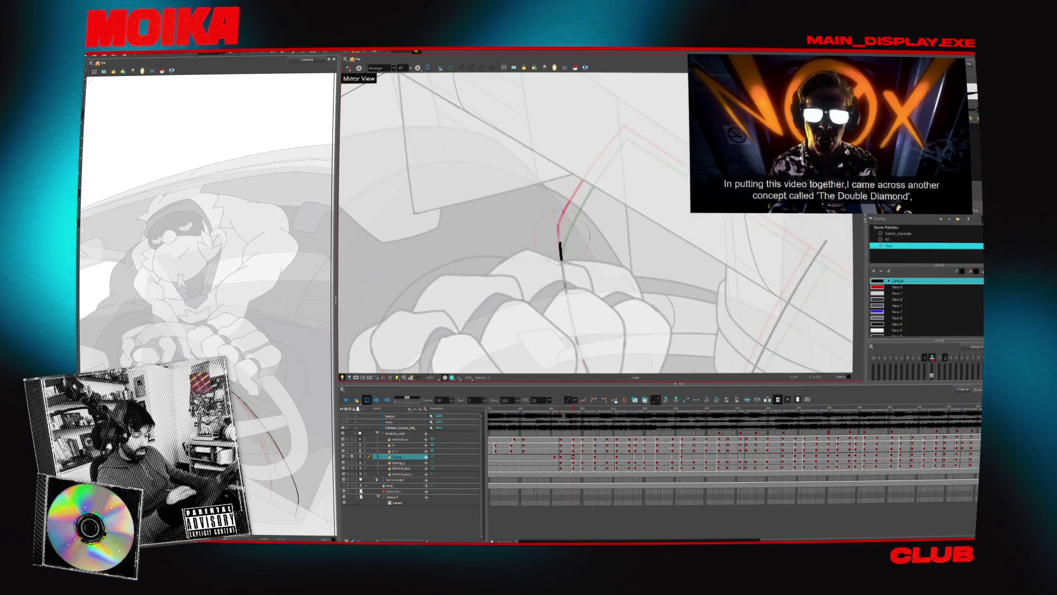
Draw the long rim curve along the red guide, check it zoomed out, then return to frame 200.
{"action": "left_click_drag", "start_coordinate": [558, 238], "coordinate": [639, 134]}
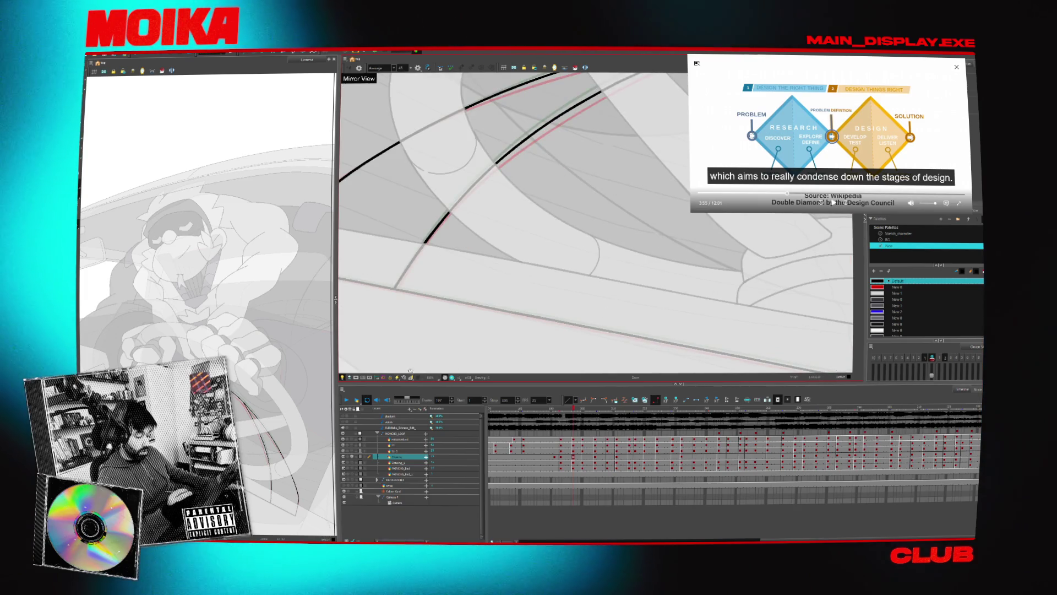
{"action": "scroll", "coordinate": [595, 221], "scroll_direction": "down", "scroll_amount": 5}
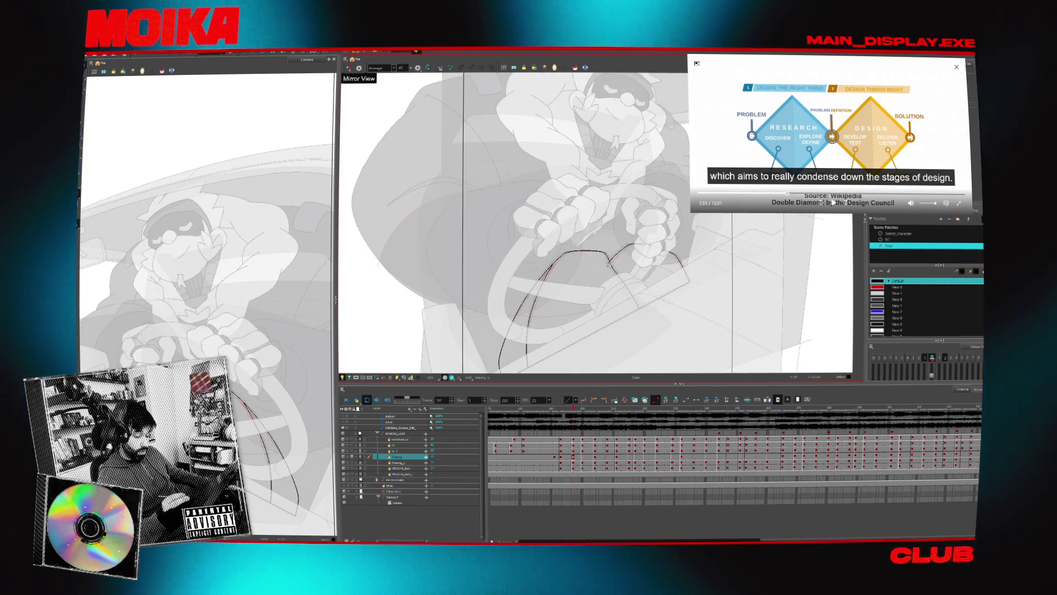
{"action": "scroll", "coordinate": [594, 220], "scroll_direction": "up", "scroll_amount": 5}
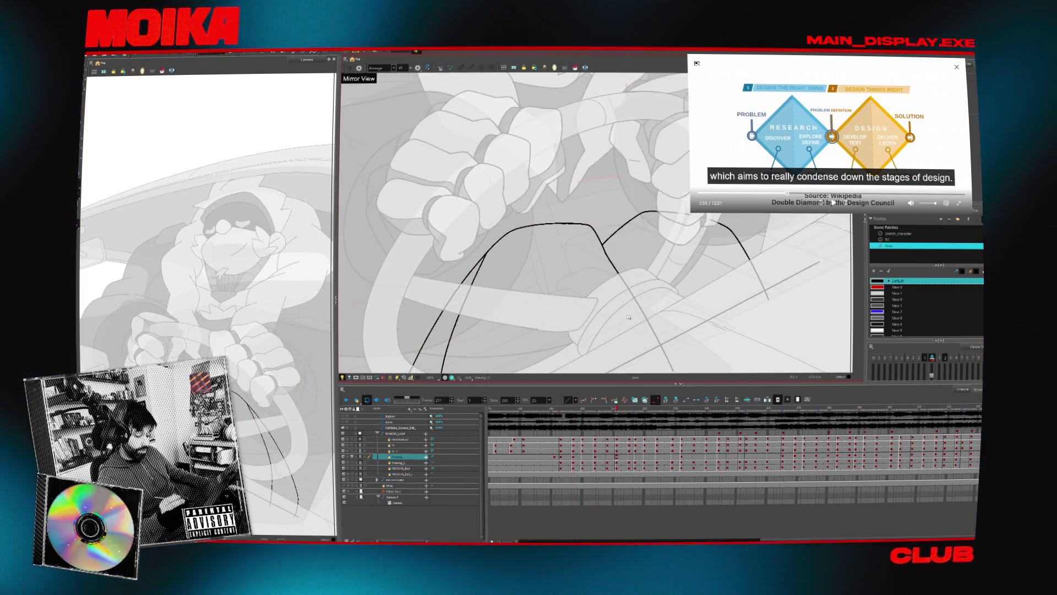
{"action": "left_click_drag", "start_coordinate": [595, 456], "coordinate": [583, 457]}
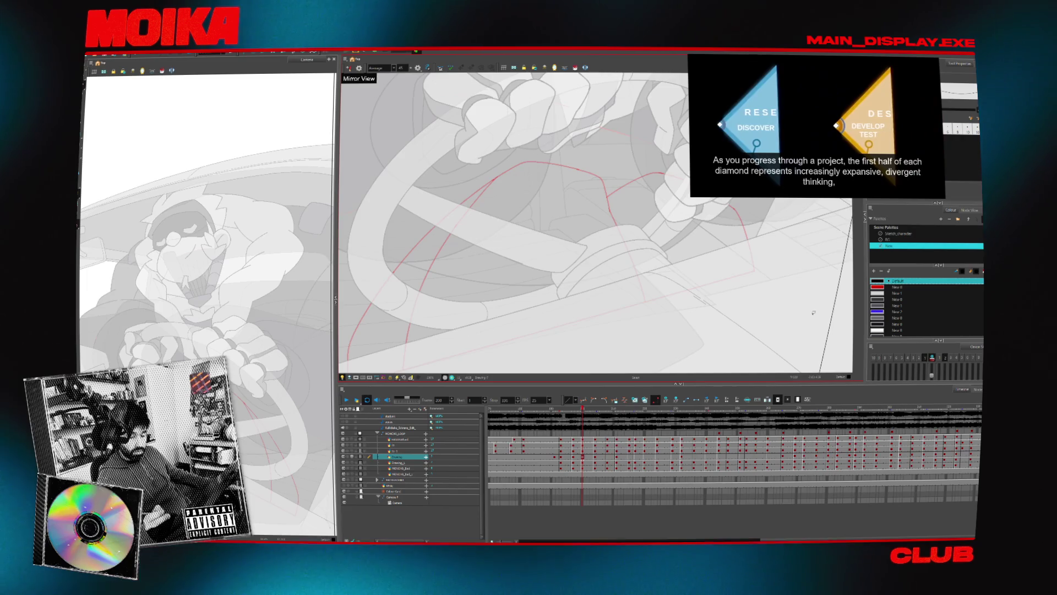
{"action": "left_click", "coordinate": [941, 359]}
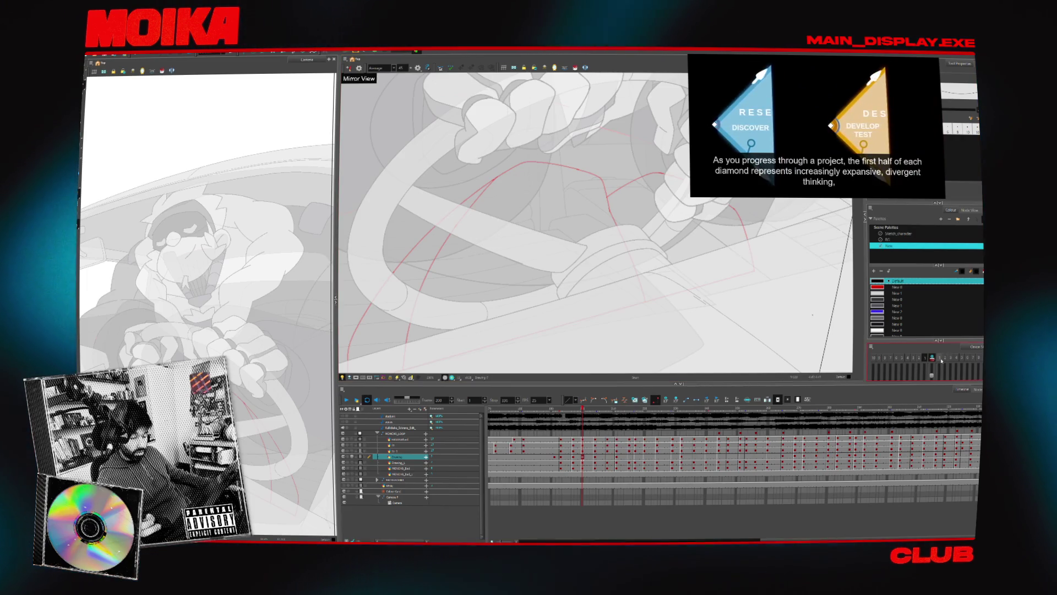
{"action": "left_click", "coordinate": [940, 358]}
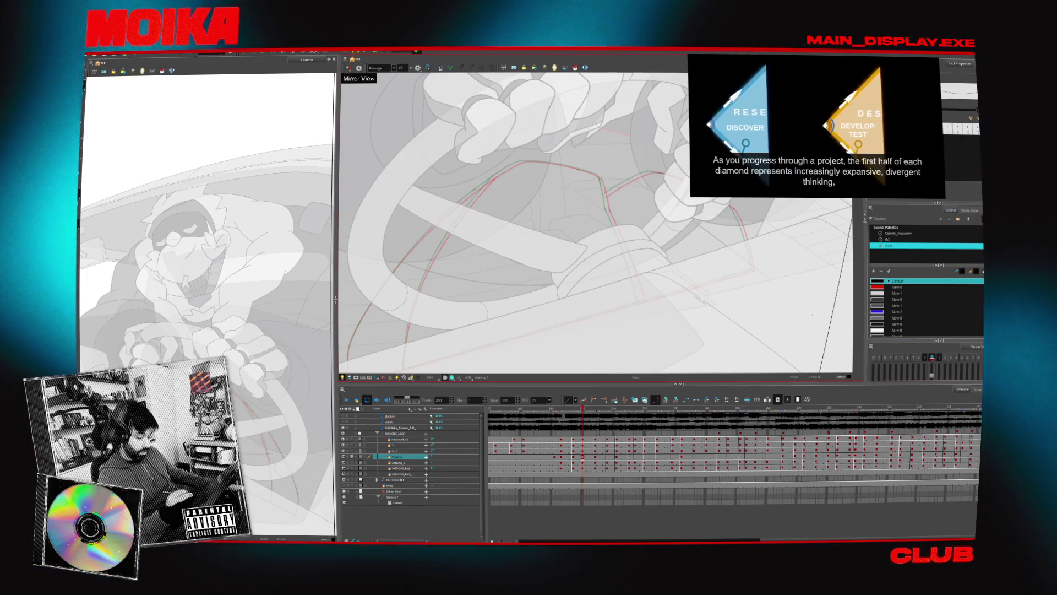
{"action": "left_click", "coordinate": [595, 410]}
{"action": "key", "text": "Return"}
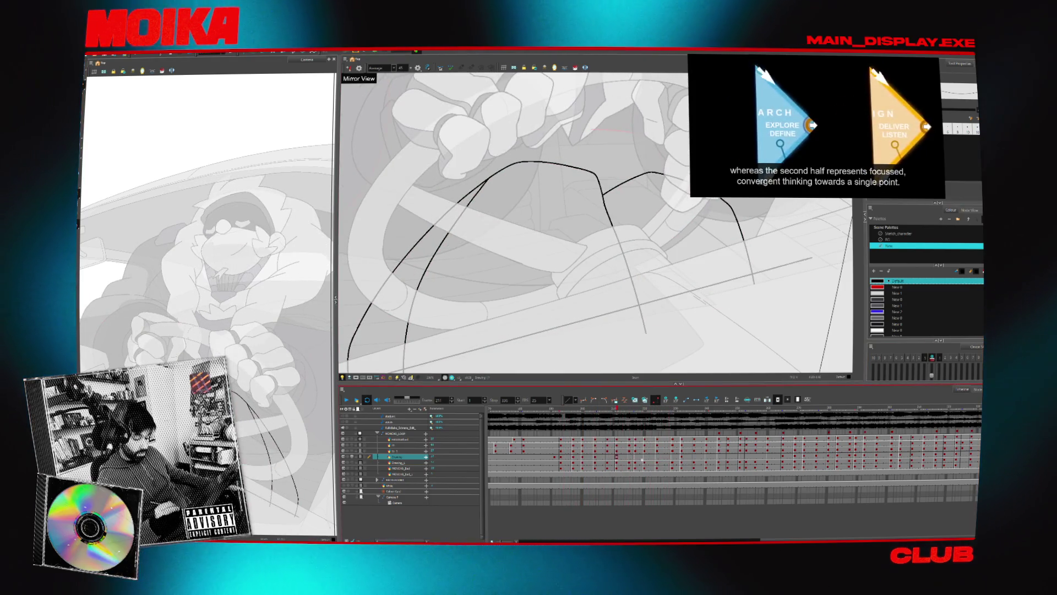
{"action": "left_click", "coordinate": [645, 464]}
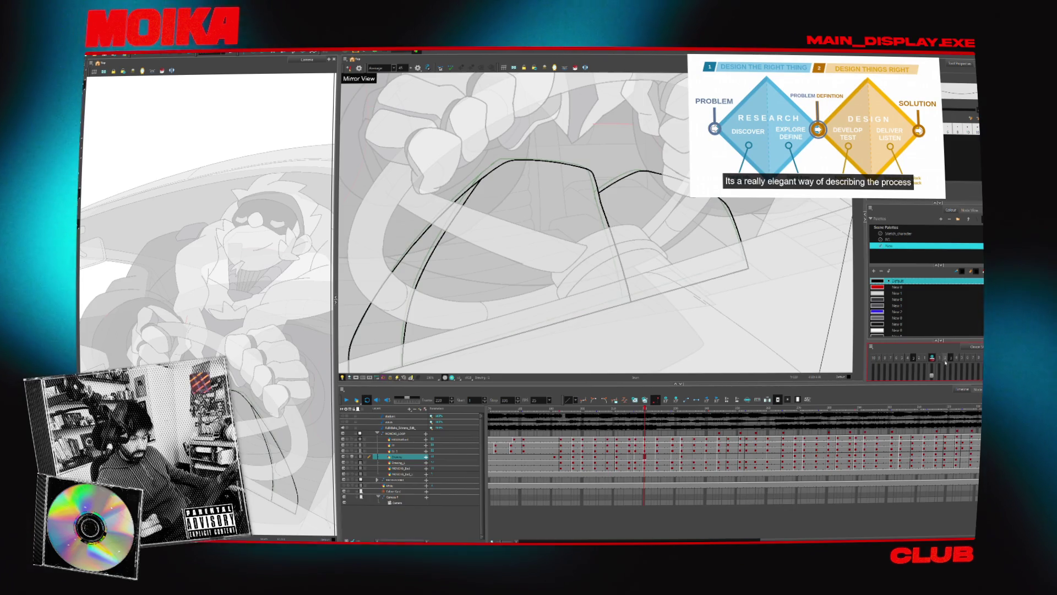
{"action": "left_click", "coordinate": [682, 463]}
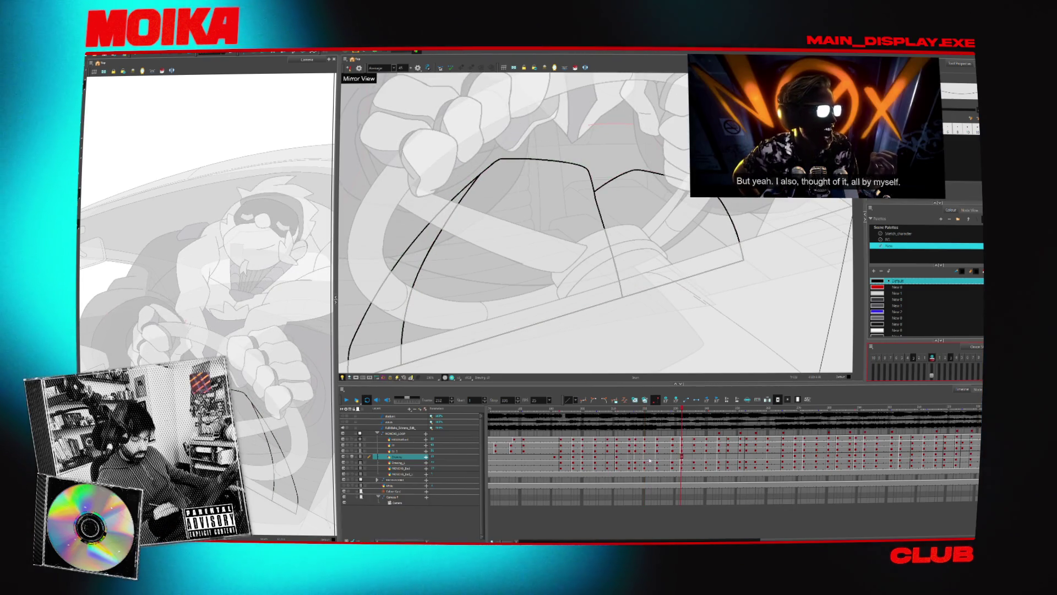
{"action": "left_click", "coordinate": [646, 460]}
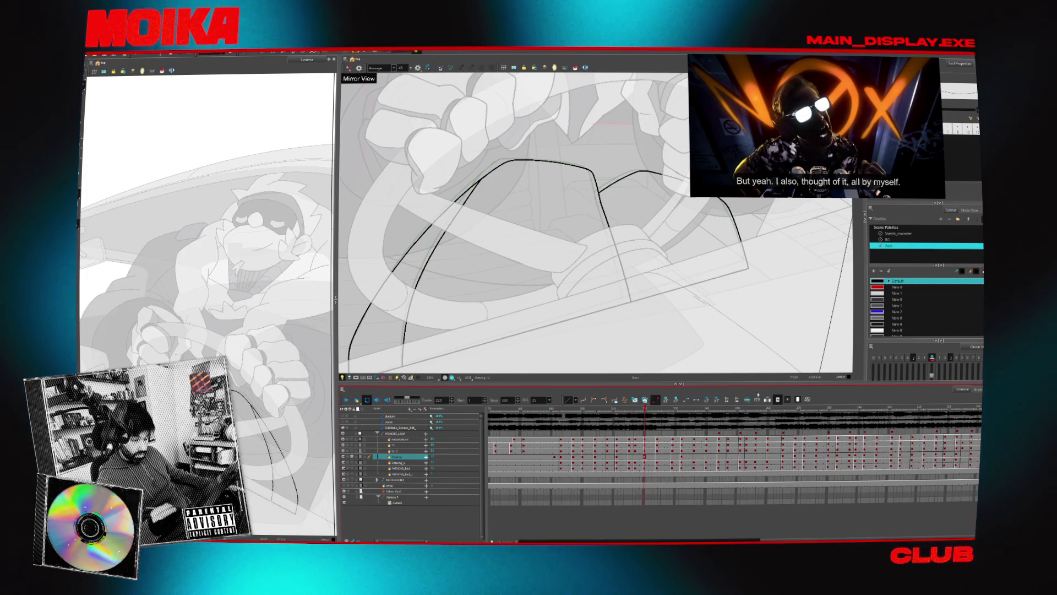
{"action": "left_click", "coordinate": [657, 459]}
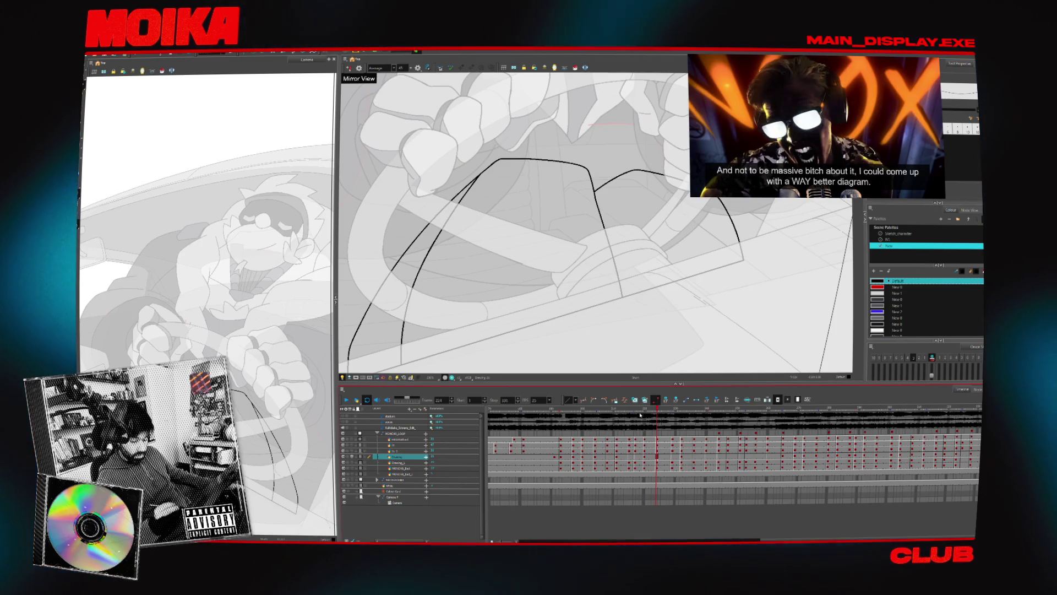
{"action": "left_click", "coordinate": [636, 460]}
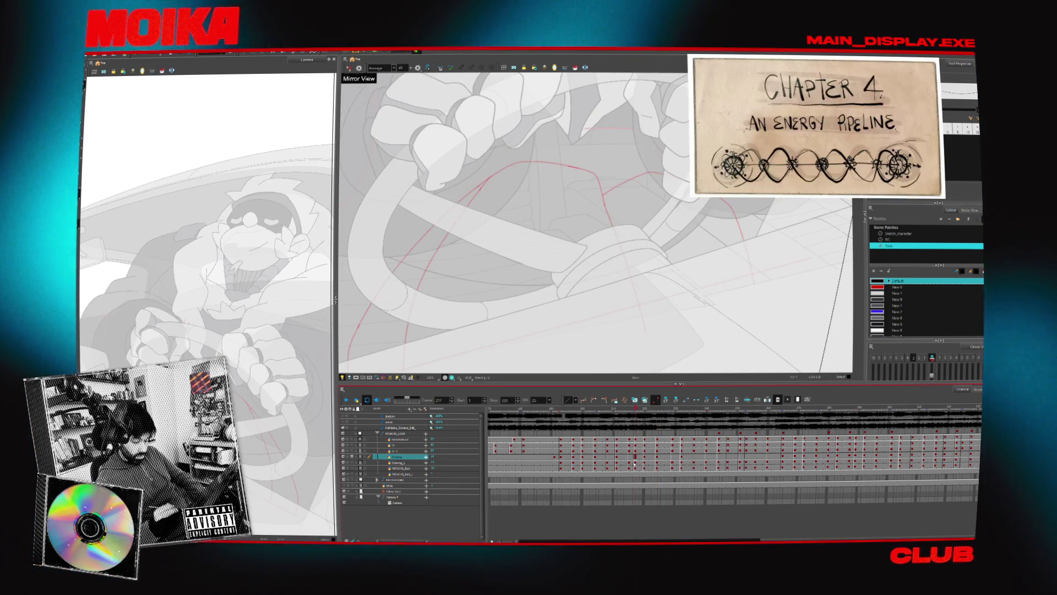
{"action": "left_click", "coordinate": [633, 461]}
{"action": "left_click", "coordinate": [630, 461]}
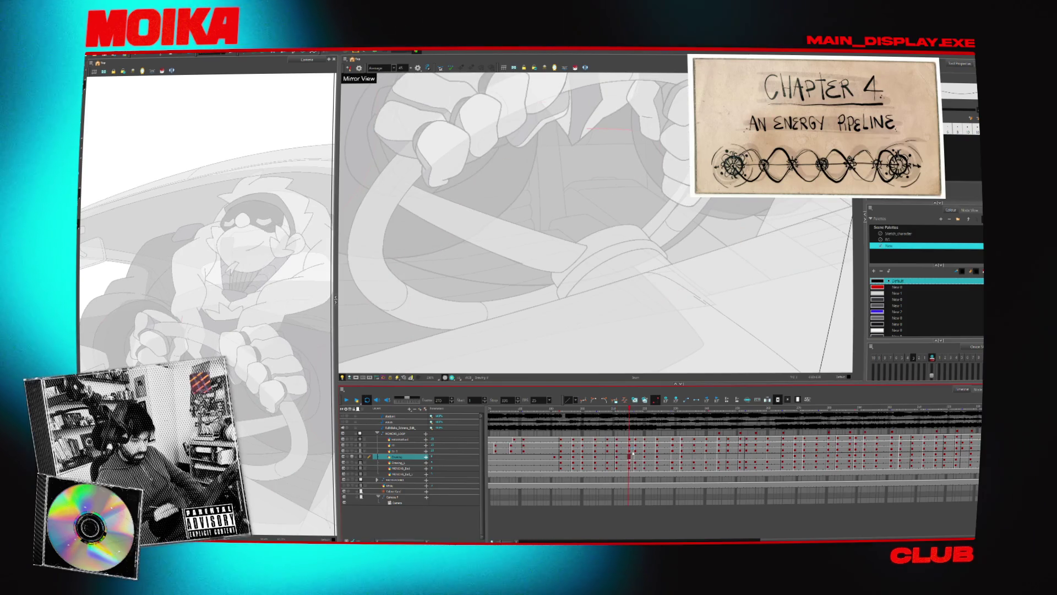
{"action": "left_click", "coordinate": [608, 458]}
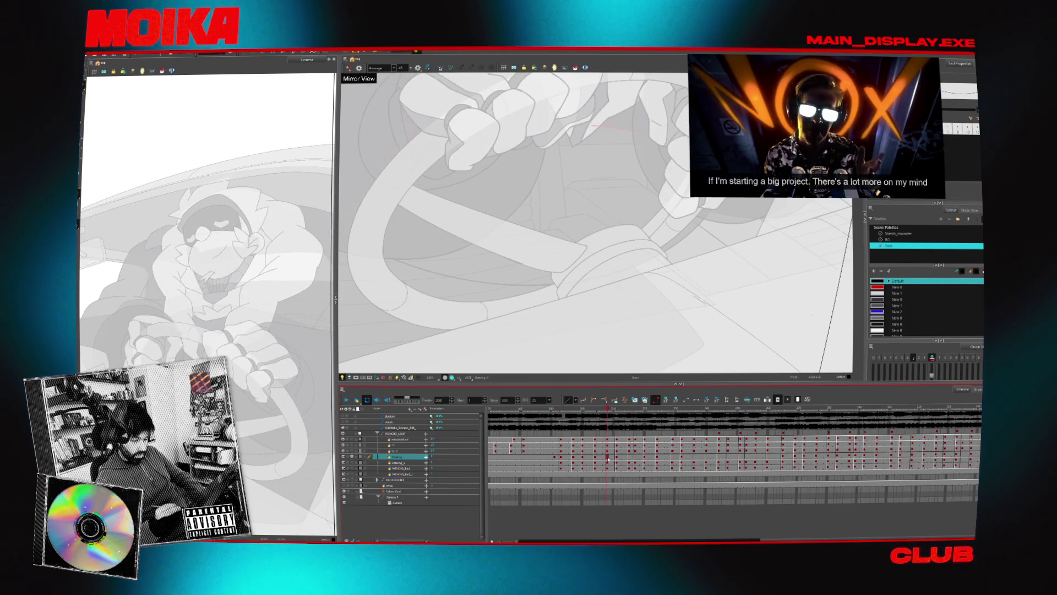
{"action": "left_click", "coordinate": [671, 458]}
{"action": "left_click", "coordinate": [657, 460]}
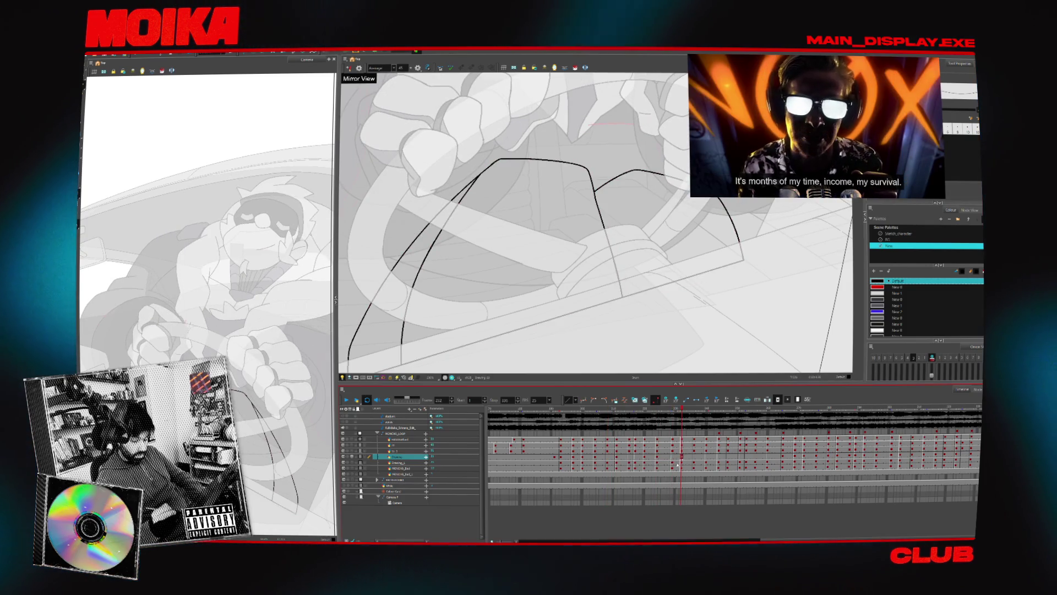
{"action": "left_click", "coordinate": [672, 463]}
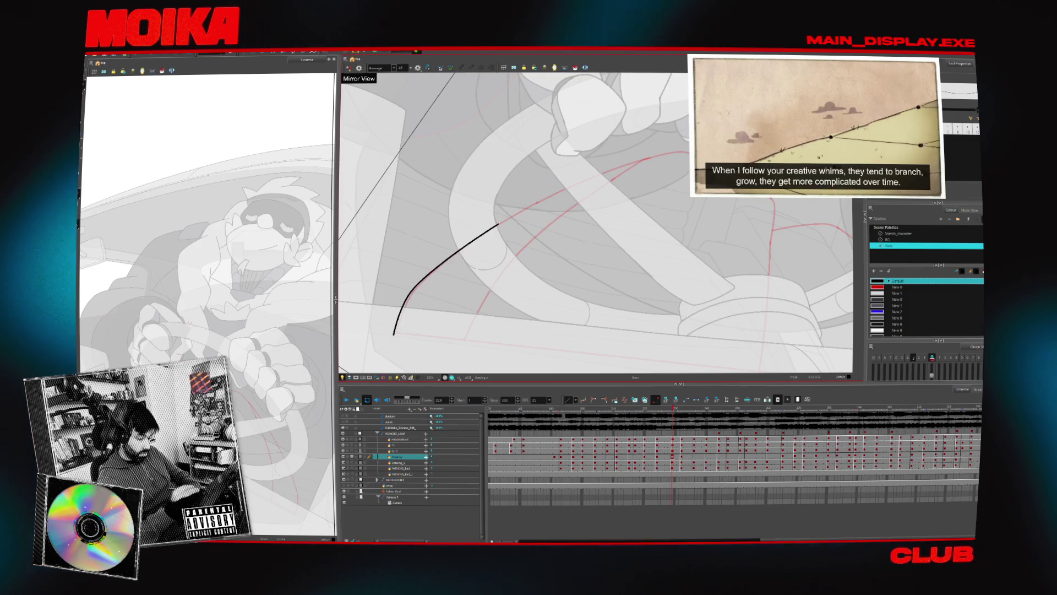
Draw the curved dashboard outline stroke and extend it upward.
{"action": "mouse_move", "coordinate": [392, 335]}
{"action": "left_mouse_down"}
{"action": "mouse_move", "coordinate": [417, 282]}
{"action": "mouse_move", "coordinate": [561, 185]}
{"action": "left_mouse_up"}
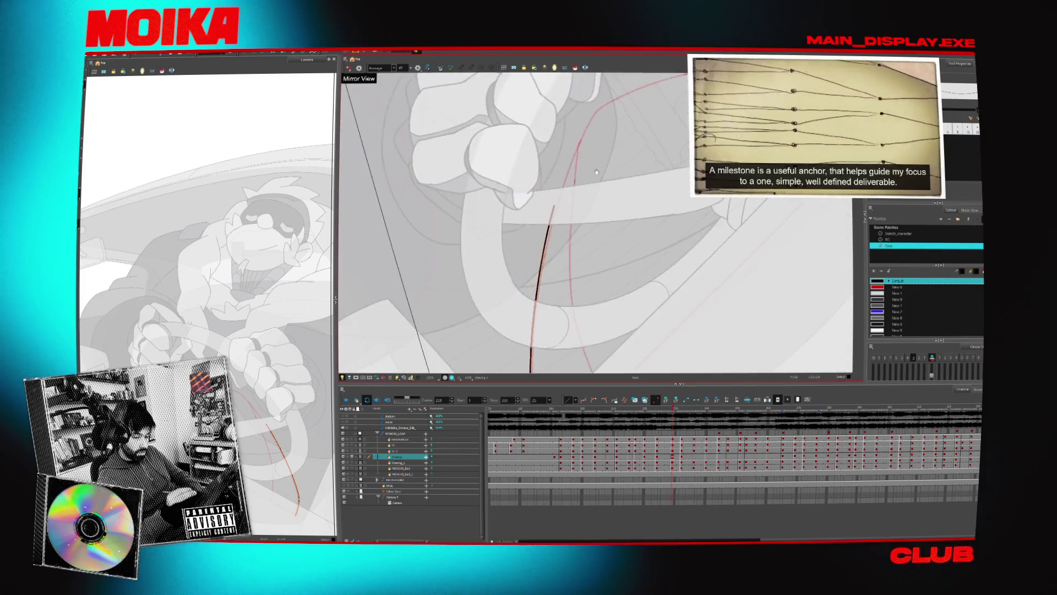
{"action": "left_click_drag", "start_coordinate": [515, 268], "coordinate": [557, 218]}
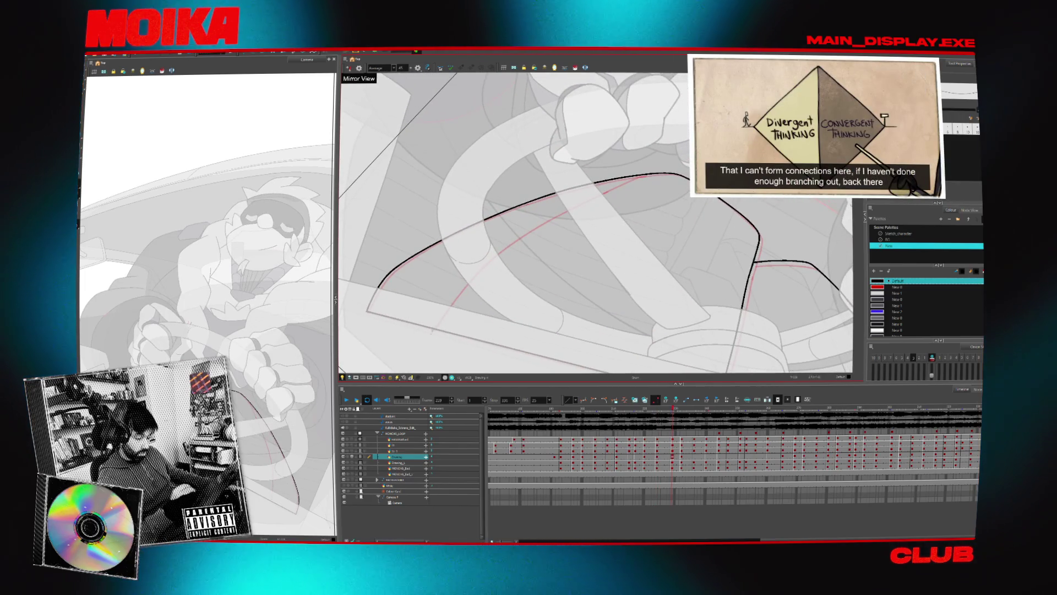
{"action": "left_click", "coordinate": [594, 193]}
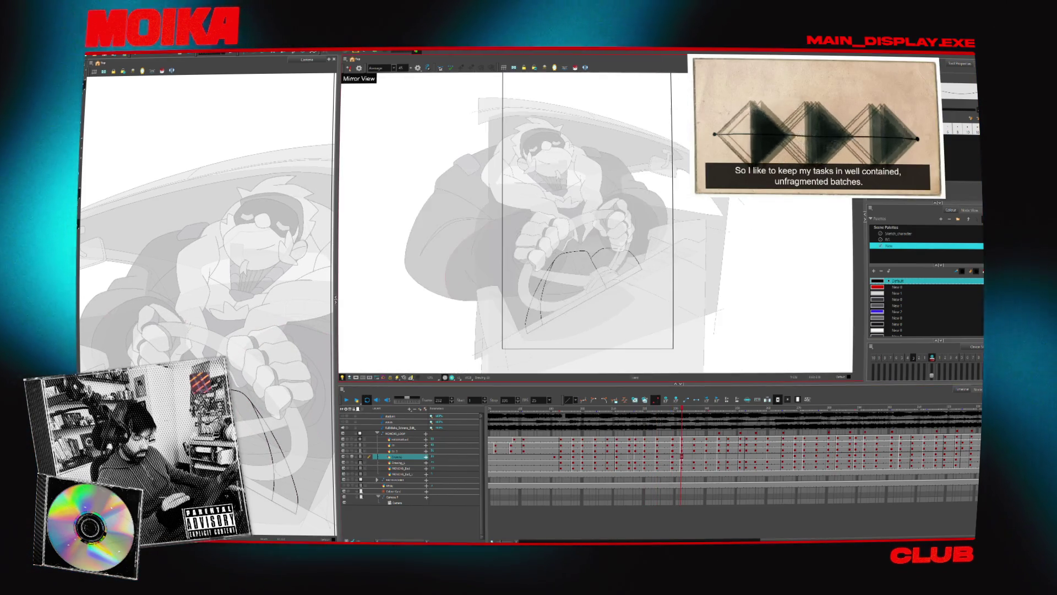
Toggle the reference art, then select and delete a range of Drawing layer cells.
{"action": "left_click", "coordinate": [348, 456]}
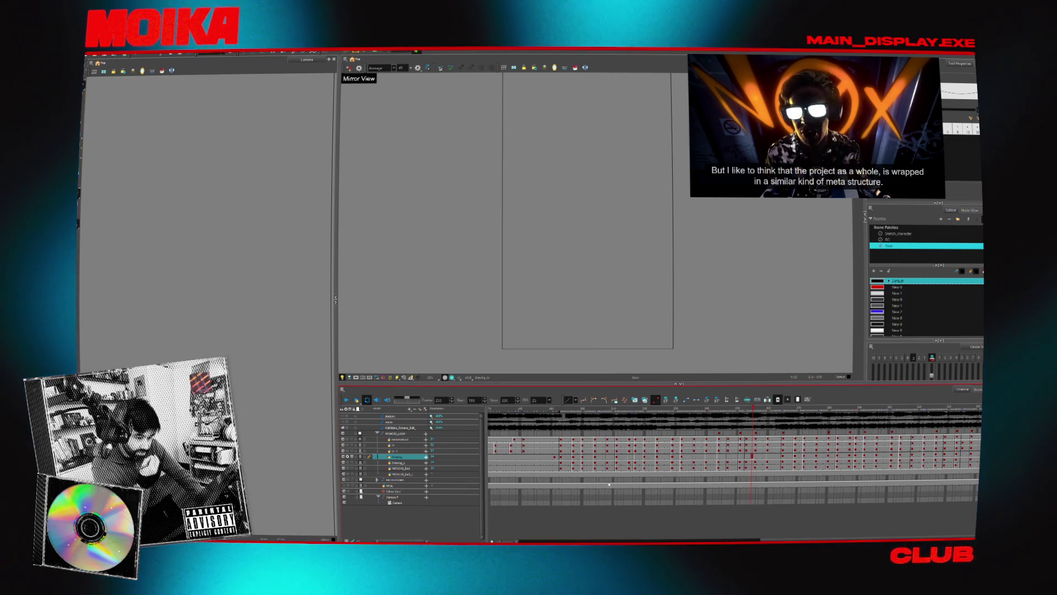
{"action": "left_click", "coordinate": [564, 458]}
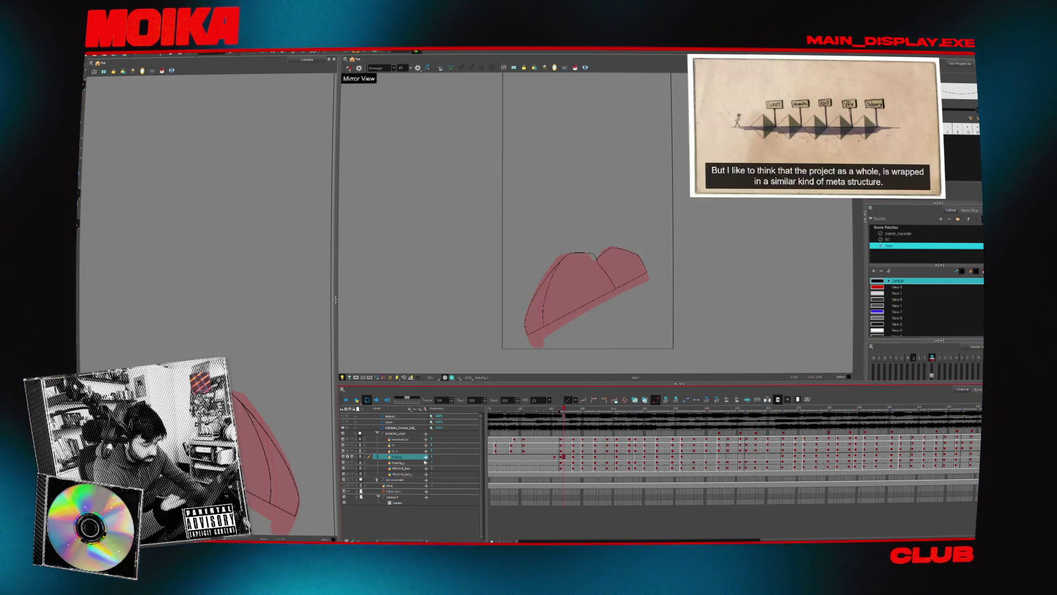
{"action": "left_click", "coordinate": [350, 460]}
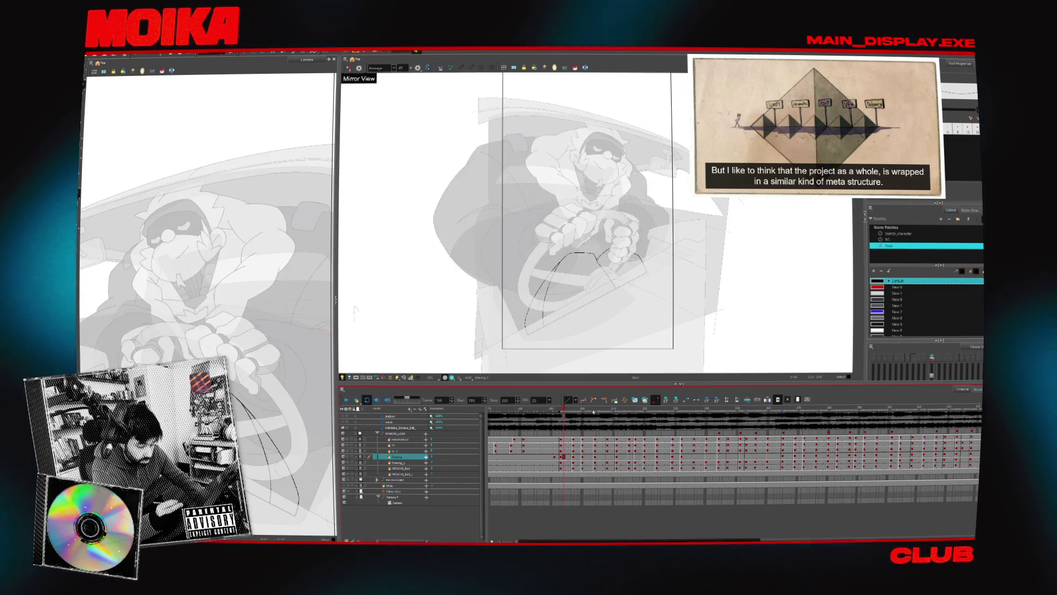
{"action": "key", "text": "period"}
{"action": "key", "text": "period"}
{"action": "key", "text": "period"}
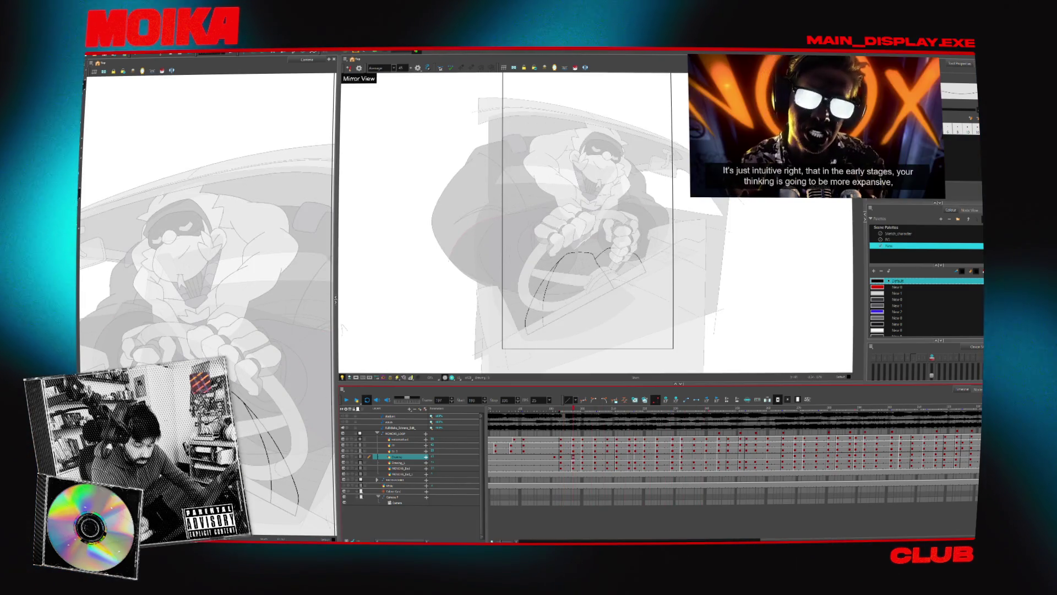
{"action": "left_click_drag", "start_coordinate": [573, 456], "coordinate": [980, 457]}
{"action": "key", "text": "Delete"}
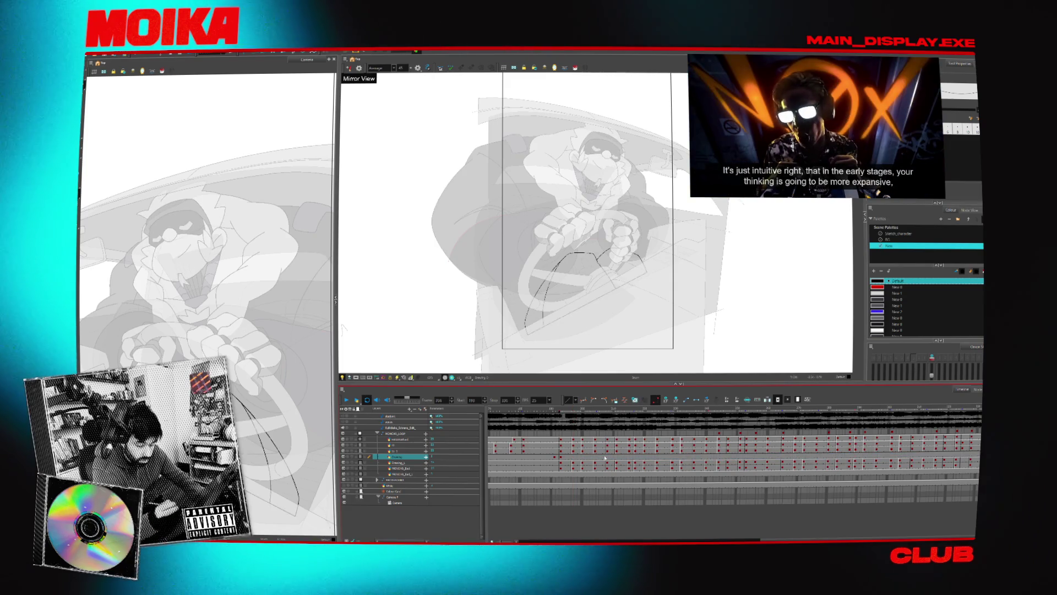
{"action": "left_click", "coordinate": [592, 456]}
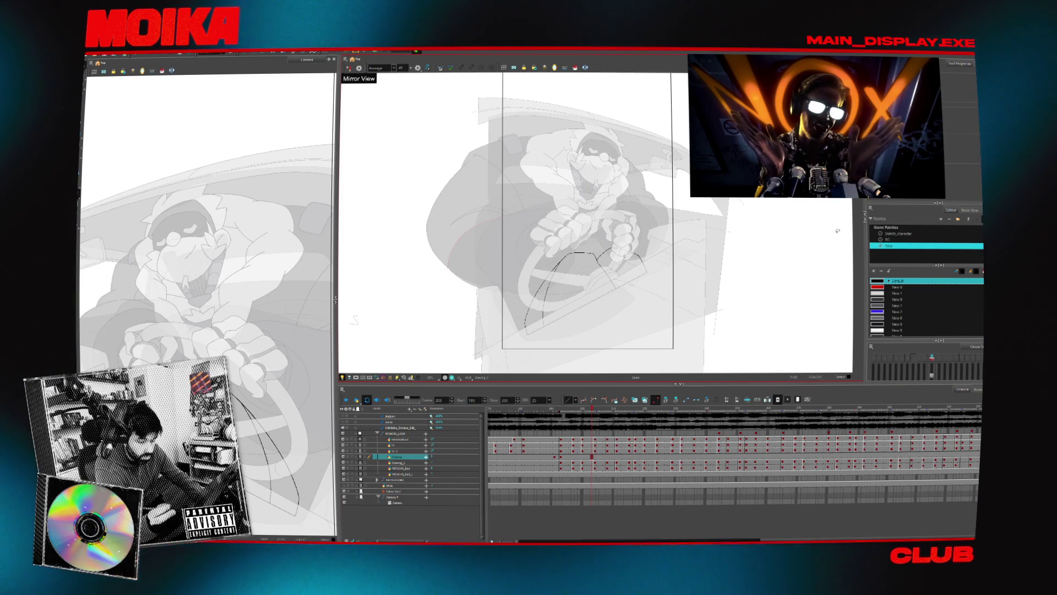
{"action": "key", "text": "Return"}
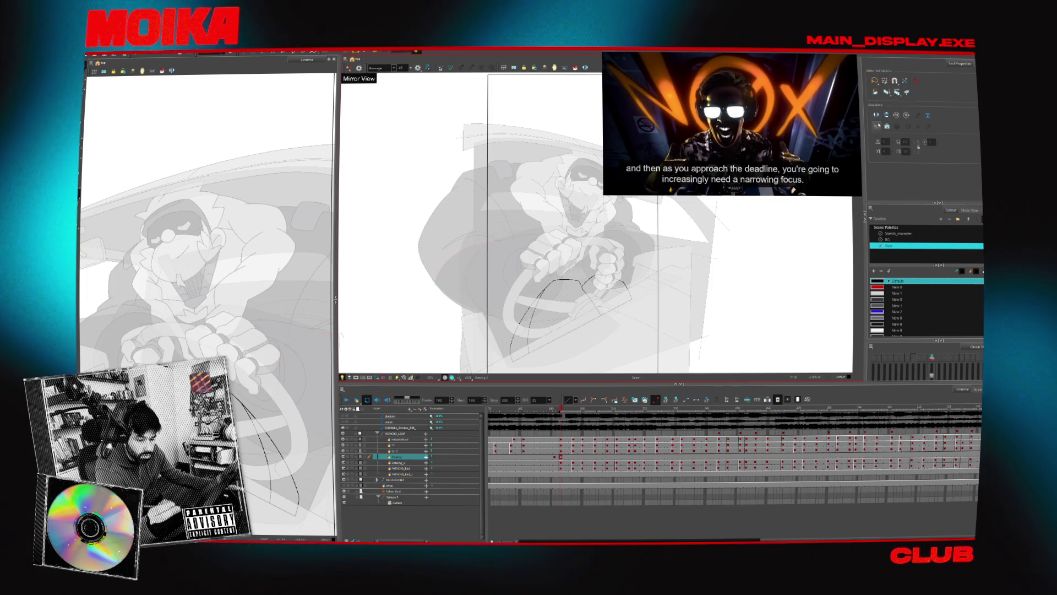
{"action": "key", "text": "comma"}
{"action": "key", "text": "comma"}
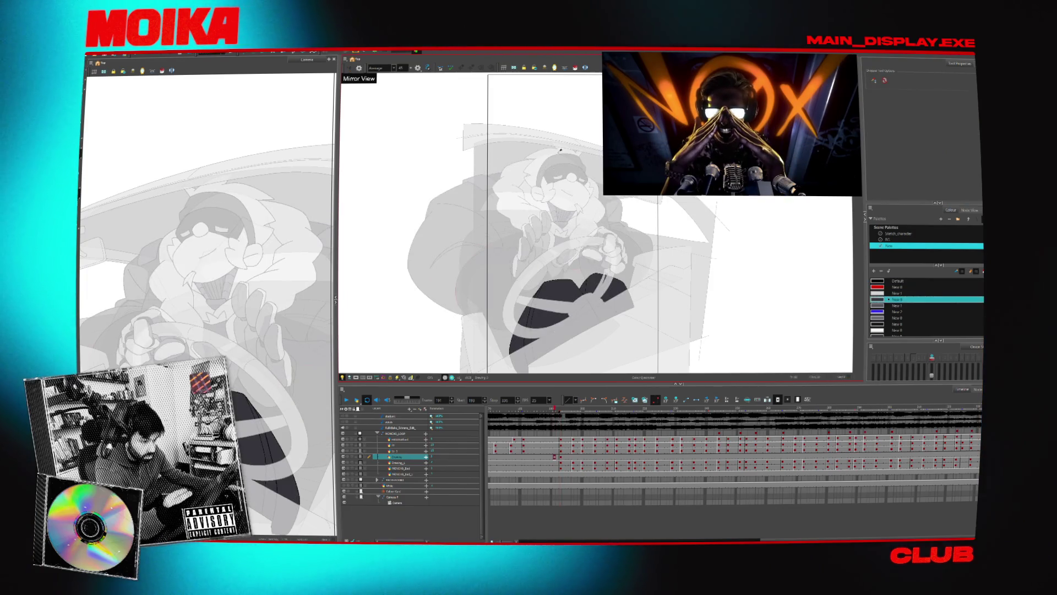
Step two frames forward and zoom in closely on the dark dashboard fill.
{"action": "key", "text": "period"}
{"action": "key", "text": "period"}
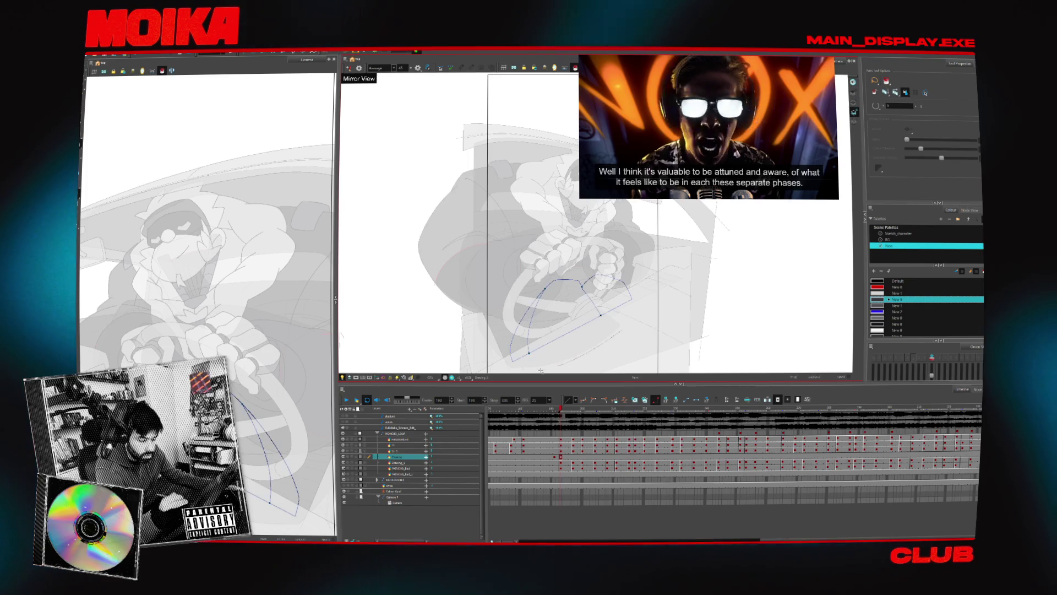
{"action": "key", "text": "2"}
{"action": "key", "text": "2"}
{"action": "key", "text": "2"}
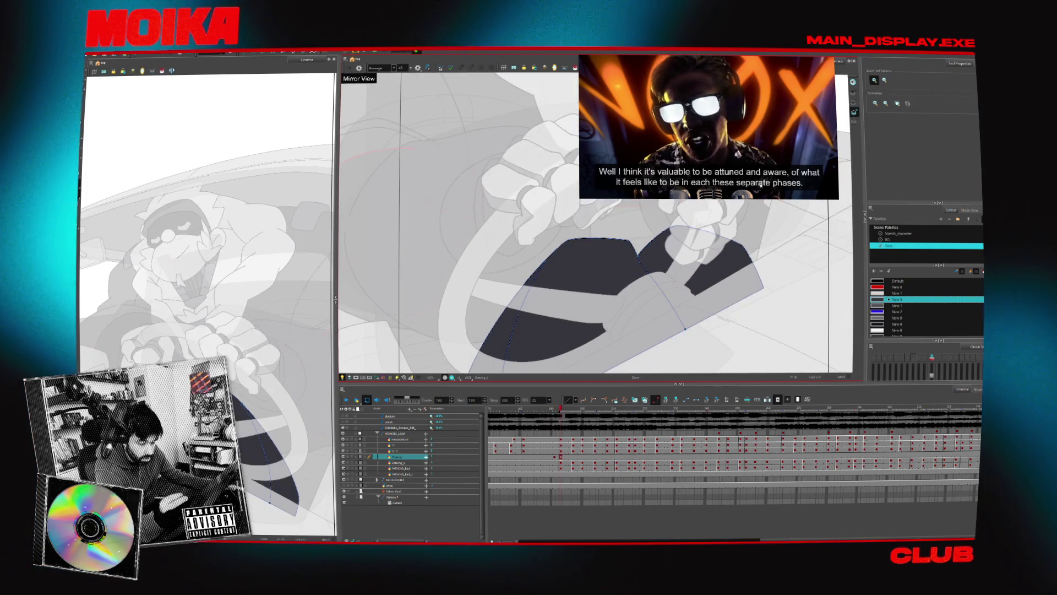
{"action": "left_click", "coordinate": [533, 258]}
{"action": "left_click", "coordinate": [533, 258]}
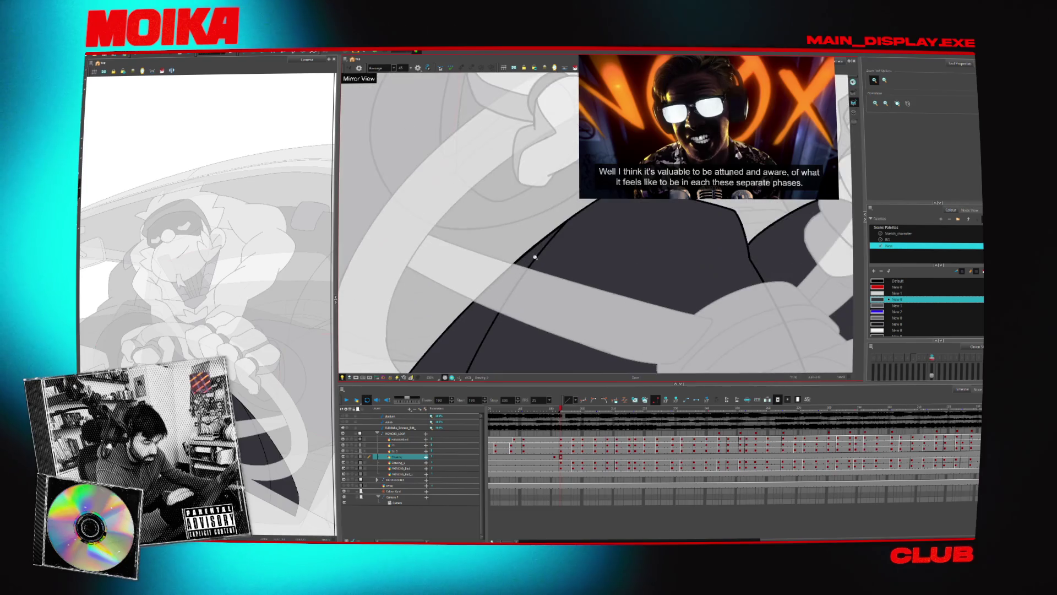
On frame 193, brush a diagonal line and a top-edge line, then trim the stroke with the Cutter.
{"action": "key", "text": "alt+b"}
{"action": "mouse_move", "coordinate": [534, 258]}
{"action": "left_mouse_down"}
{"action": "mouse_move", "coordinate": [546, 242]}
{"action": "mouse_move", "coordinate": [514, 299]}
{"action": "left_mouse_up"}
{"action": "key", "text": "comma"}
{"action": "key", "text": "comma"}
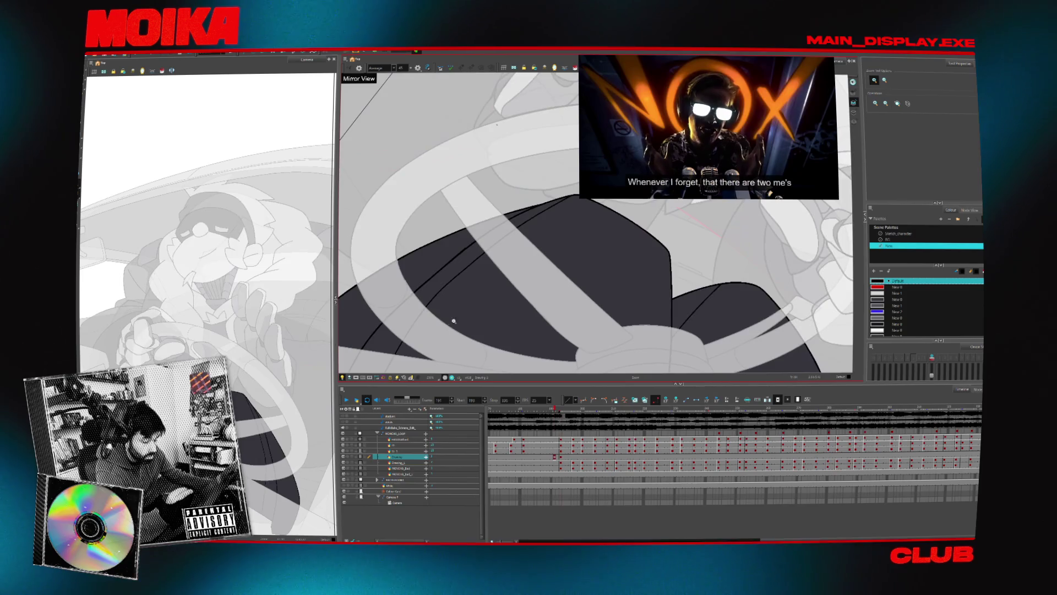
{"action": "key", "text": "period"}
{"action": "key", "text": "period"}
{"action": "left_click_drag", "start_coordinate": [390, 362], "coordinate": [427, 318]}
{"action": "left_click_drag", "start_coordinate": [529, 226], "coordinate": [610, 210]}
{"action": "key", "text": "alt+t"}
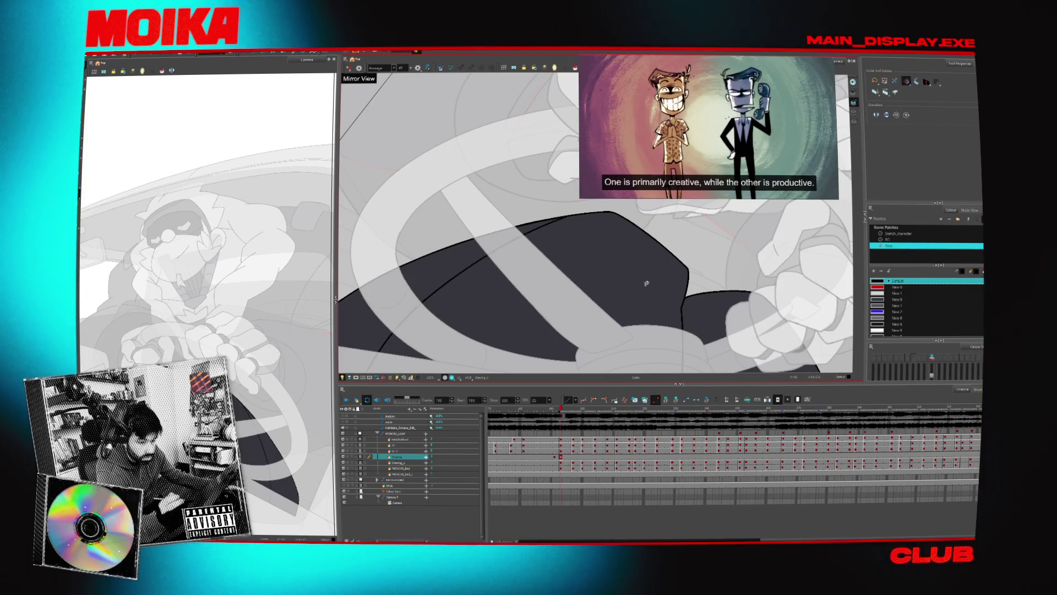
{"action": "left_click_drag", "start_coordinate": [646, 284], "coordinate": [454, 356]}
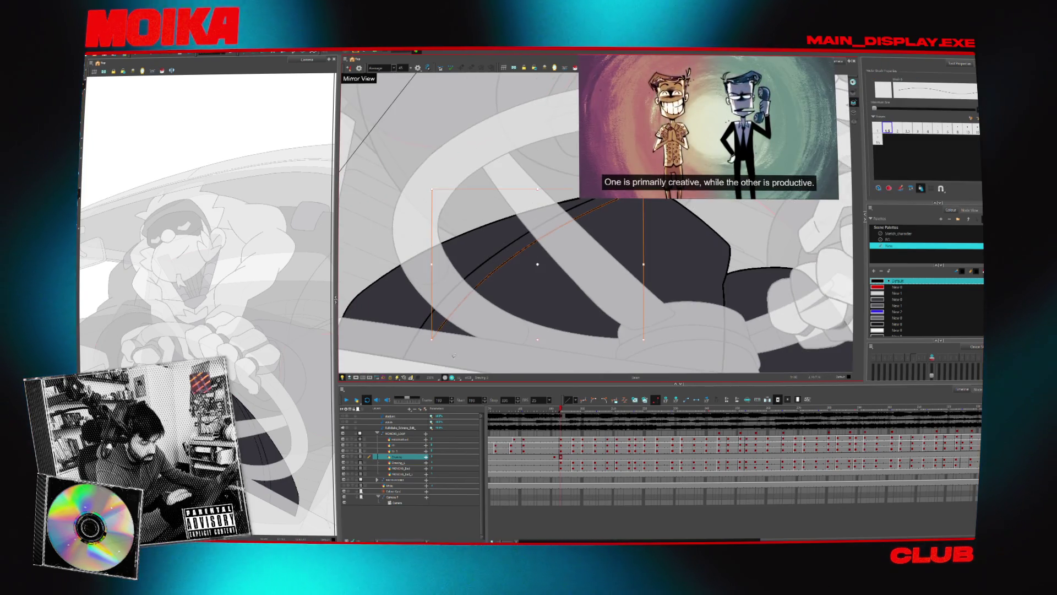
{"action": "key", "text": "Escape"}
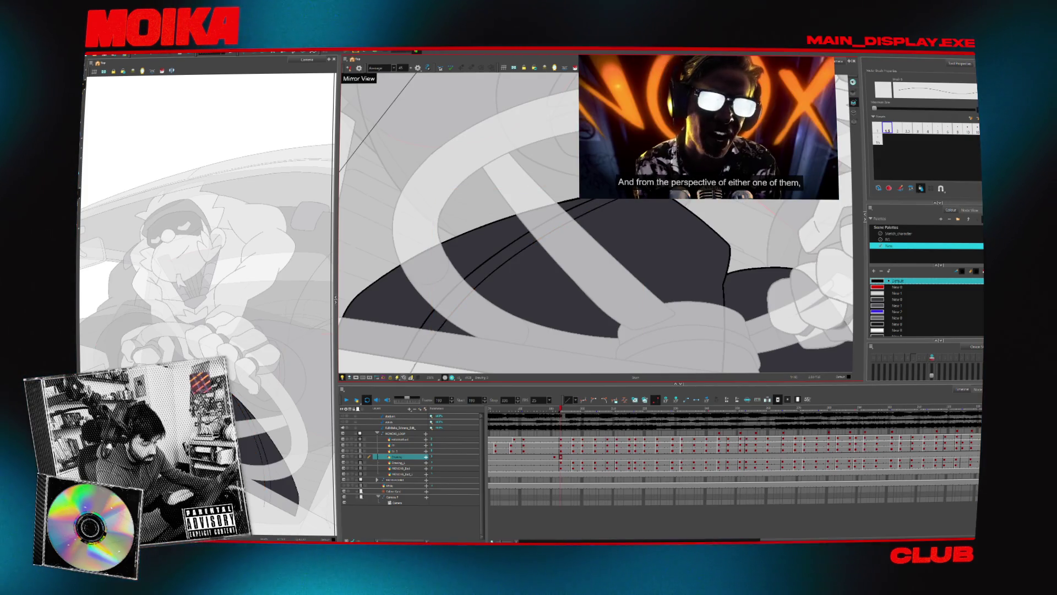
{"action": "scroll", "coordinate": [539, 309], "scroll_direction": "down", "scroll_amount": 5}
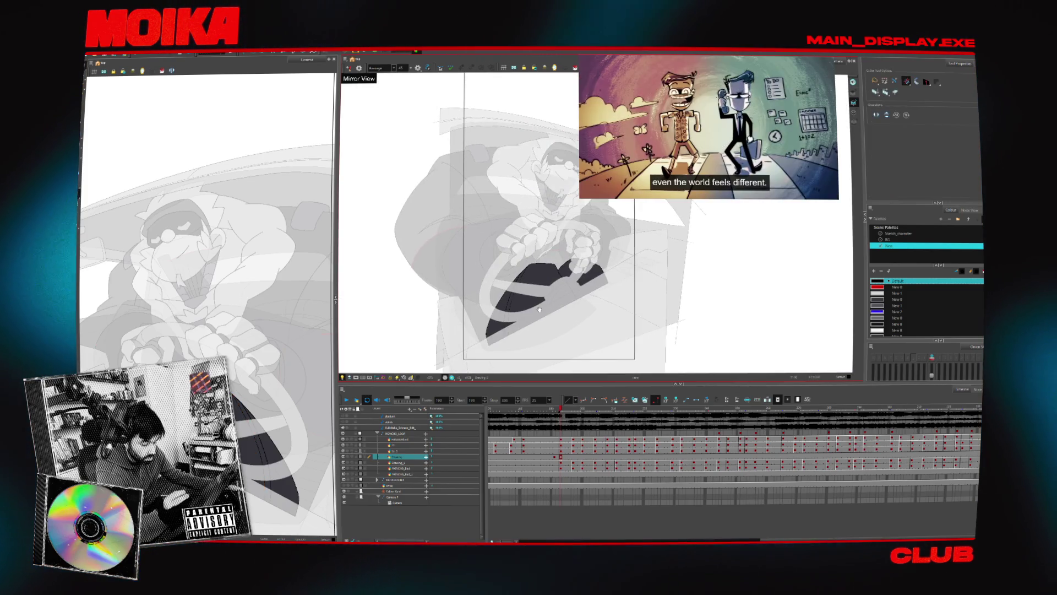
Select the dark shapes below the wheel, enlarge them slightly up and right, and replay.
{"action": "left_click", "coordinate": [553, 415]}
{"action": "left_click", "coordinate": [346, 400]}
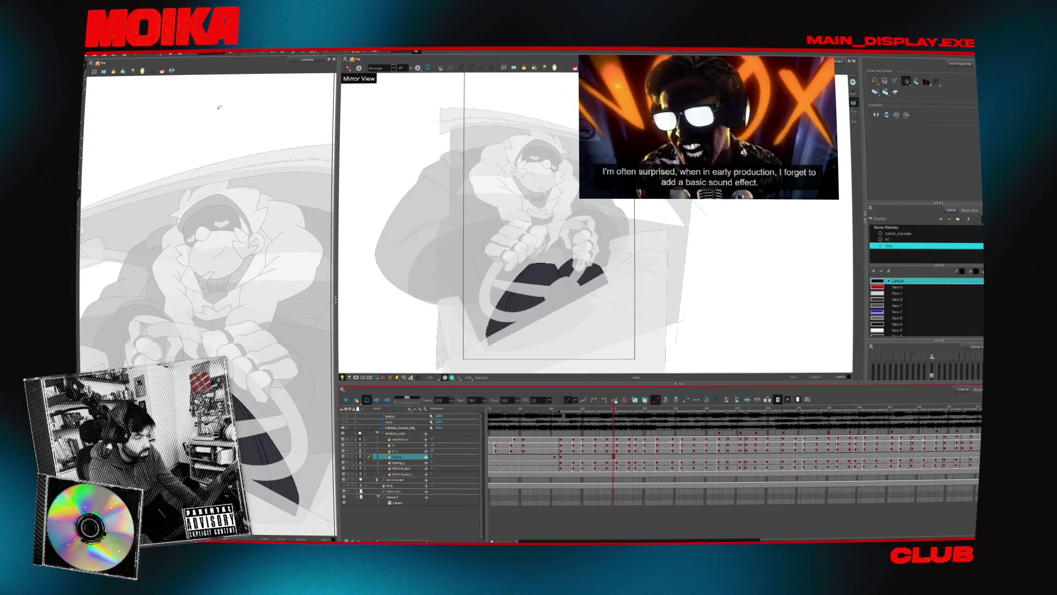
{"action": "left_click", "coordinate": [93, 64]}
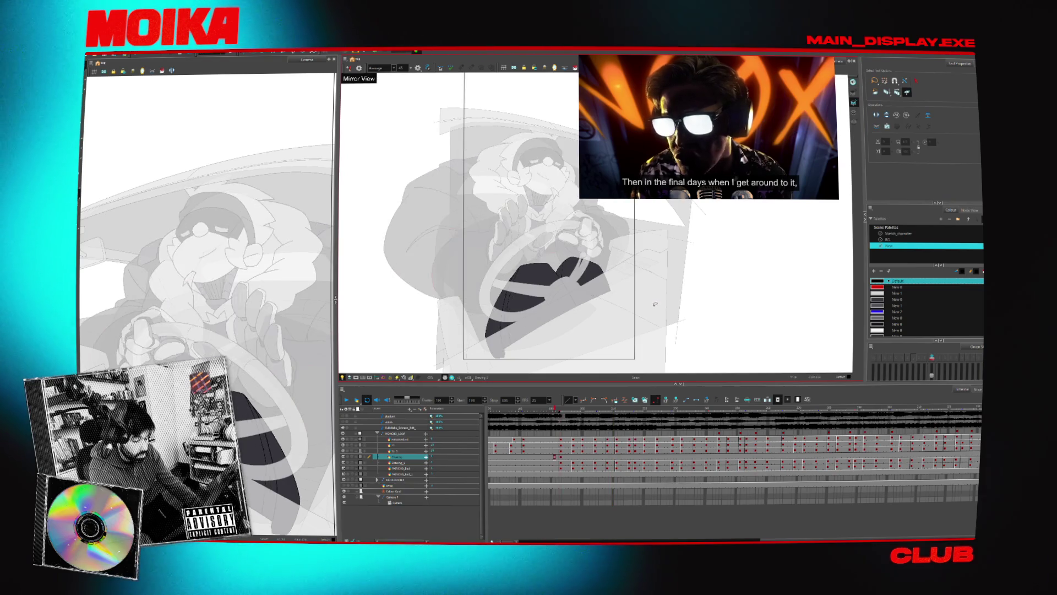
{"action": "key", "text": "ctrl+a"}
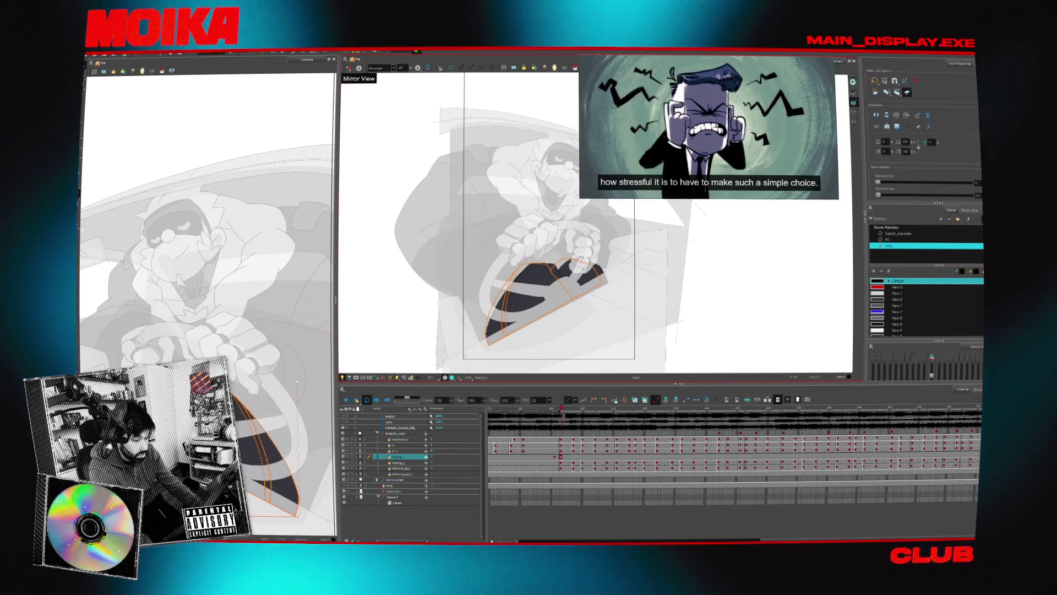
{"action": "left_click", "coordinate": [561, 282]}
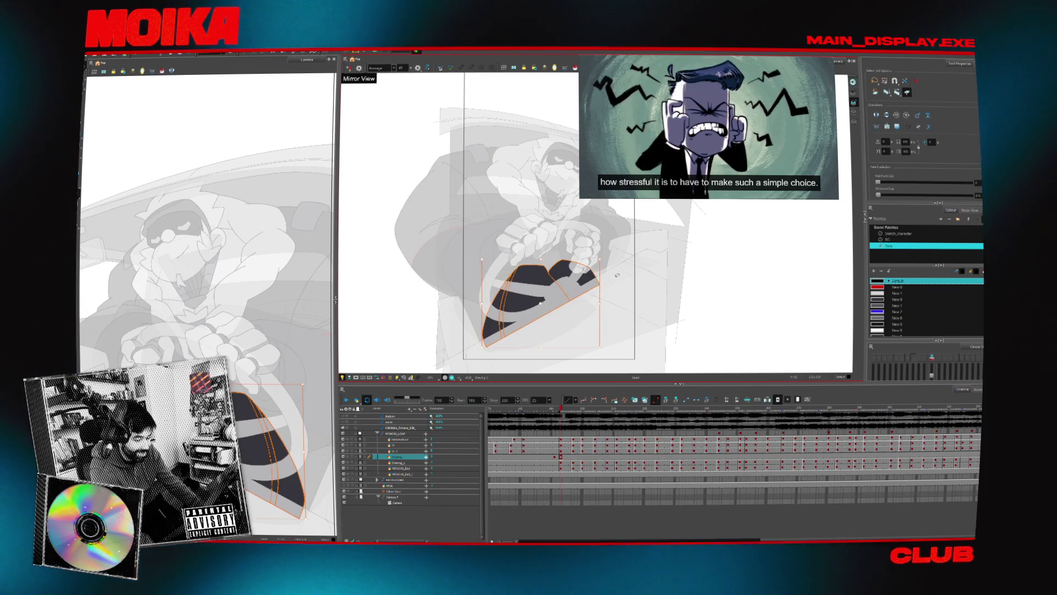
{"action": "key", "text": "Escape"}
{"action": "scroll", "coordinate": [607, 272], "scroll_direction": "up", "scroll_amount": 2}
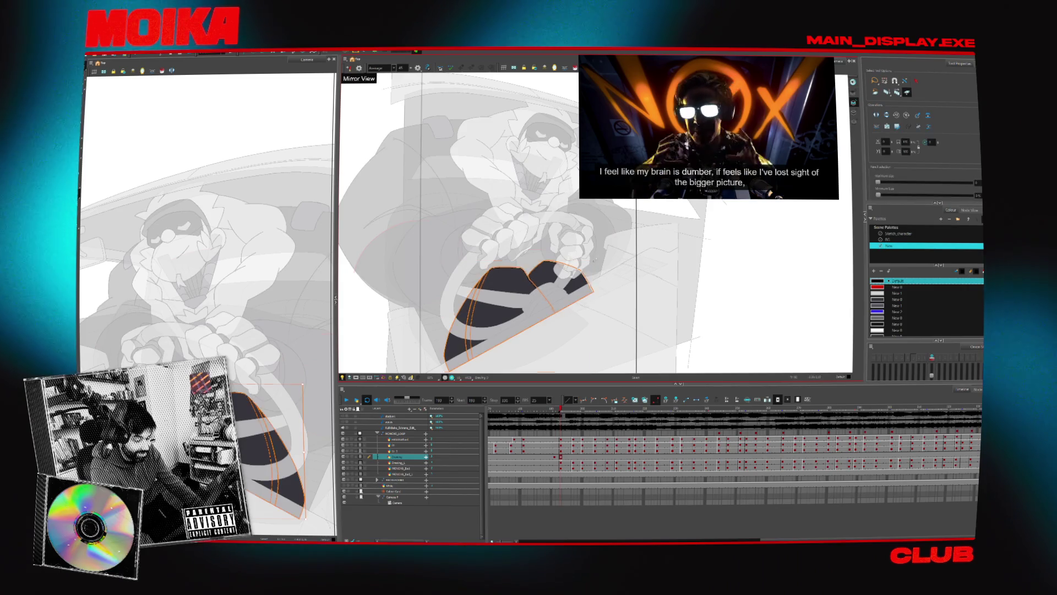
{"action": "left_click", "coordinate": [628, 250]}
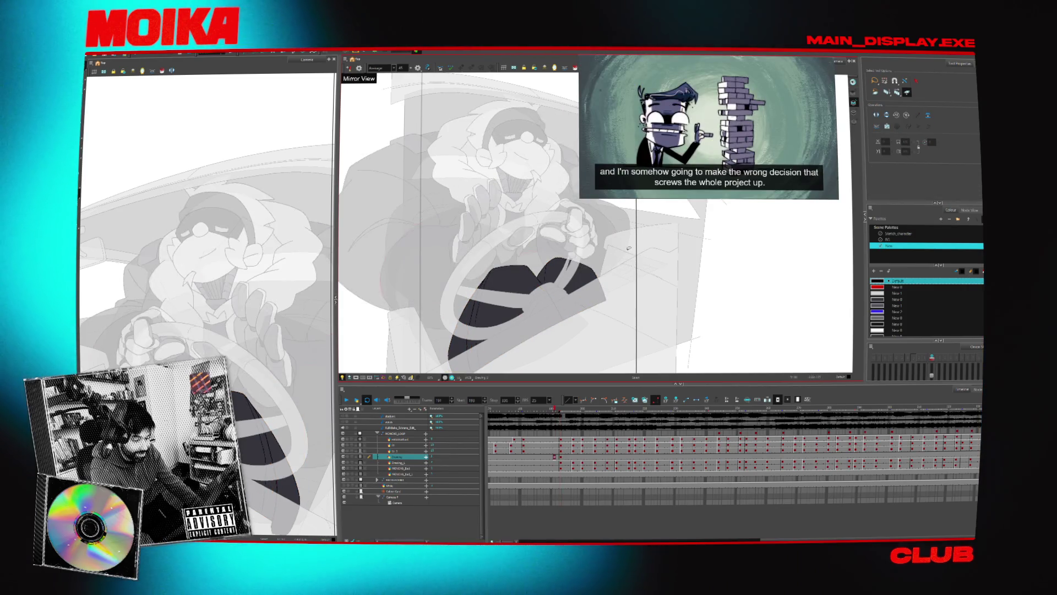
{"action": "left_click", "coordinate": [599, 256]}
{"action": "left_click_drag", "start_coordinate": [599, 256], "coordinate": [600, 254]}
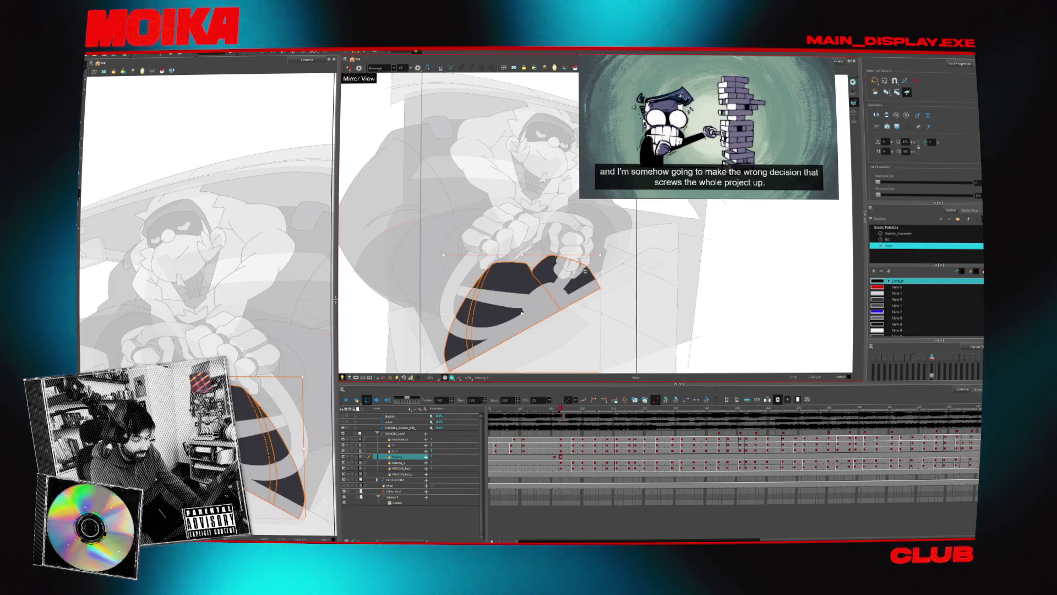
{"action": "left_click", "coordinate": [625, 264]}
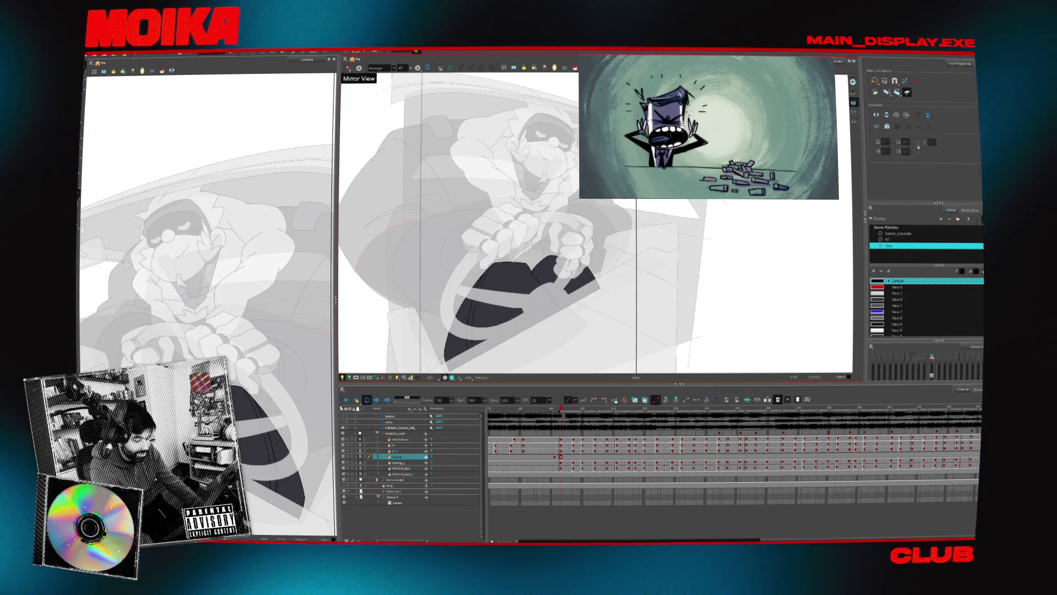
{"action": "left_click", "coordinate": [356, 400]}
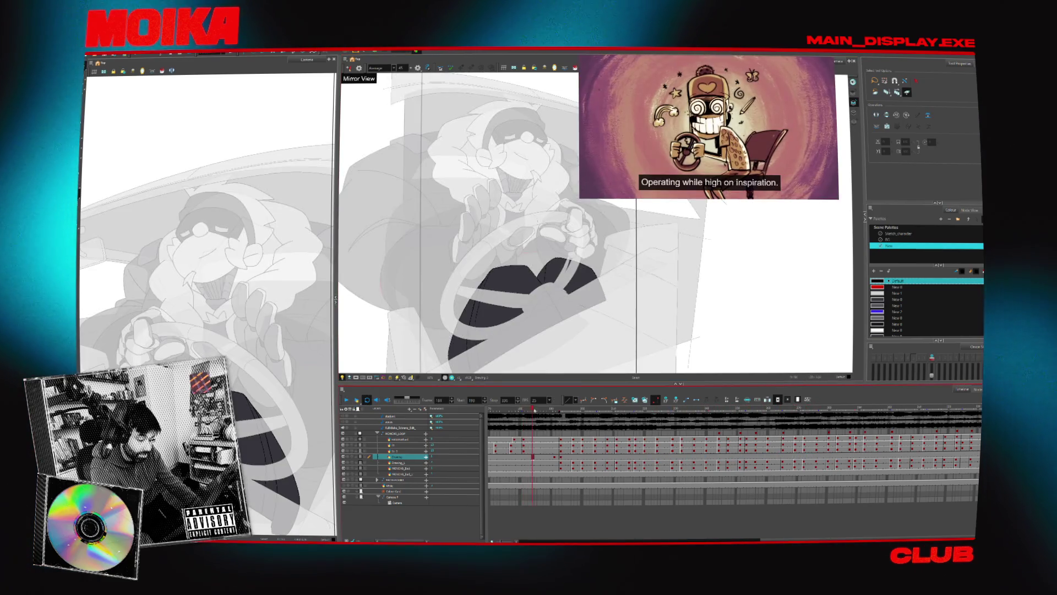
Skew the steering-wheel drawing to the left on an earlier frame and replay the loop.
{"action": "key", "text": "ctrl+a"}
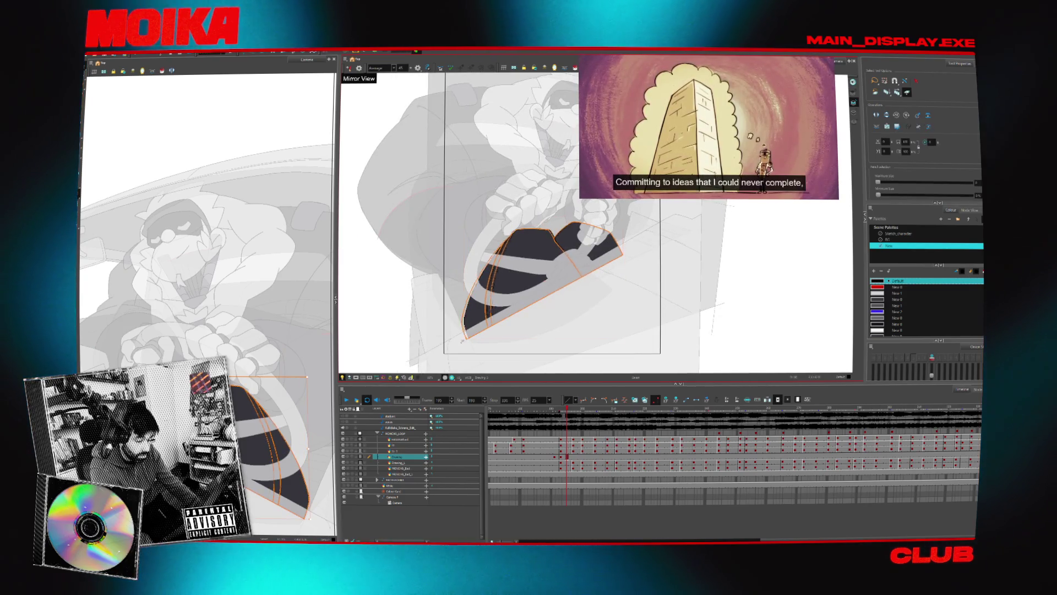
{"action": "key", "text": "comma"}
{"action": "key", "text": "comma"}
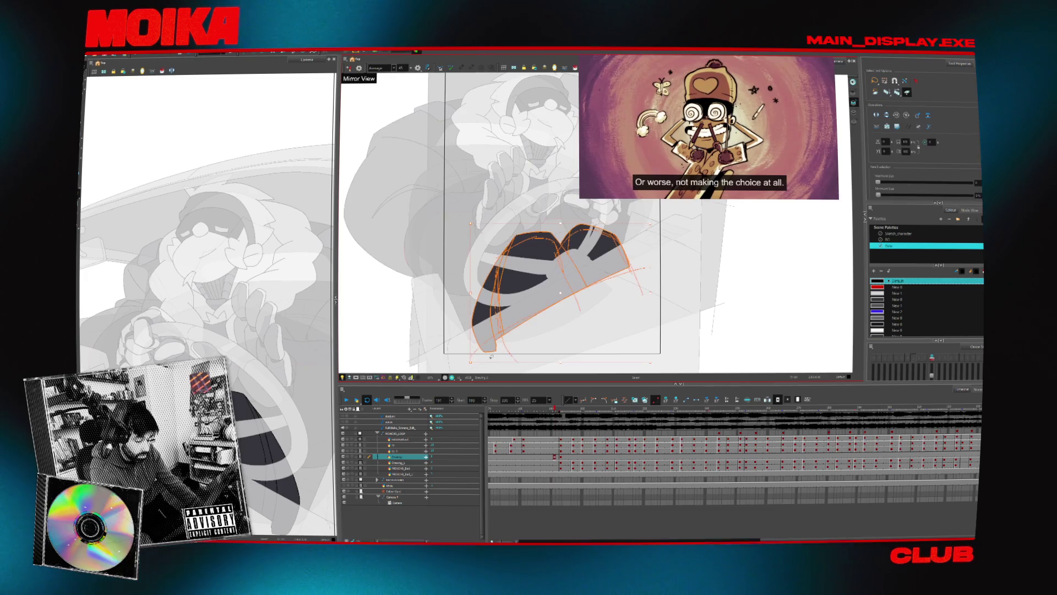
{"action": "left_click_drag", "start_coordinate": [487, 362], "coordinate": [470, 364]}
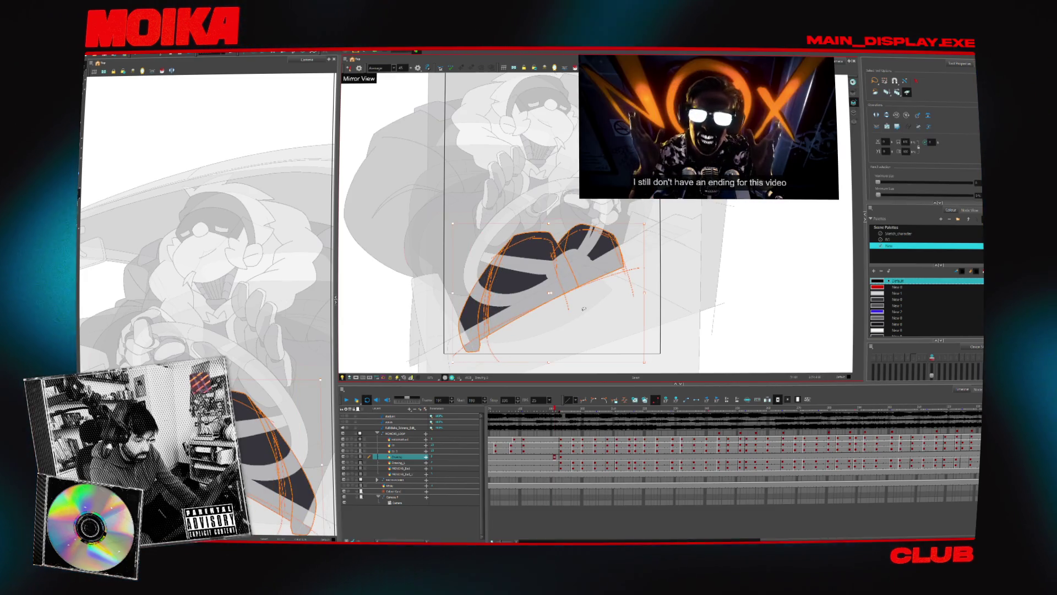
{"action": "key", "text": "Return"}
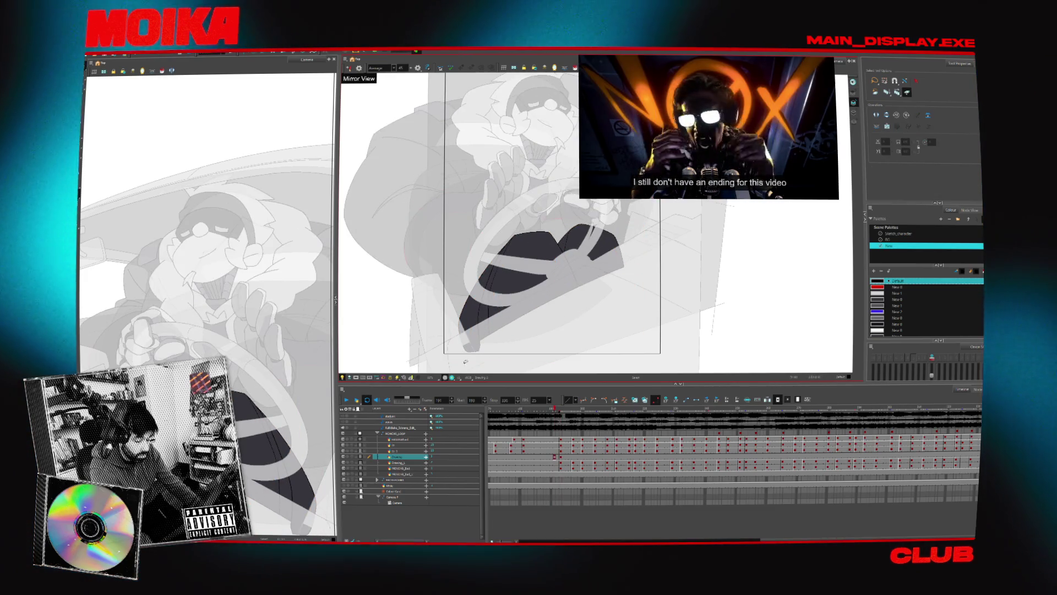
{"action": "left_click", "coordinate": [354, 403]}
{"action": "key", "text": "Return"}
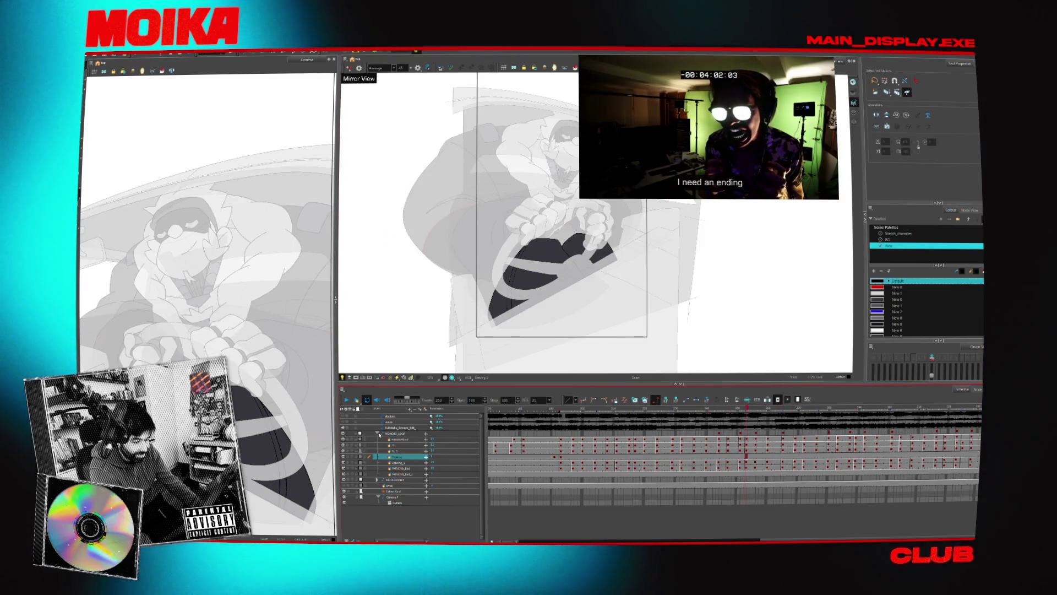
Collapse the character's loop group, reframe the Camera view, and play the driving loop through.
{"action": "left_click", "coordinate": [377, 434]}
{"action": "left_click_drag", "start_coordinate": [658, 267], "coordinate": [623, 289]}
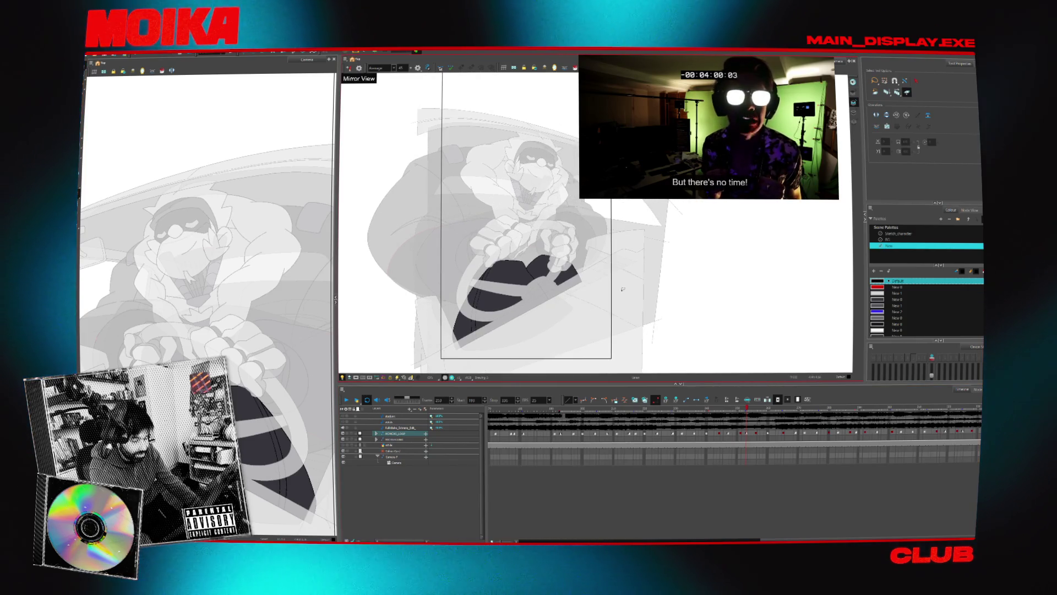
{"action": "scroll", "coordinate": [545, 269], "scroll_direction": "up", "scroll_amount": 2}
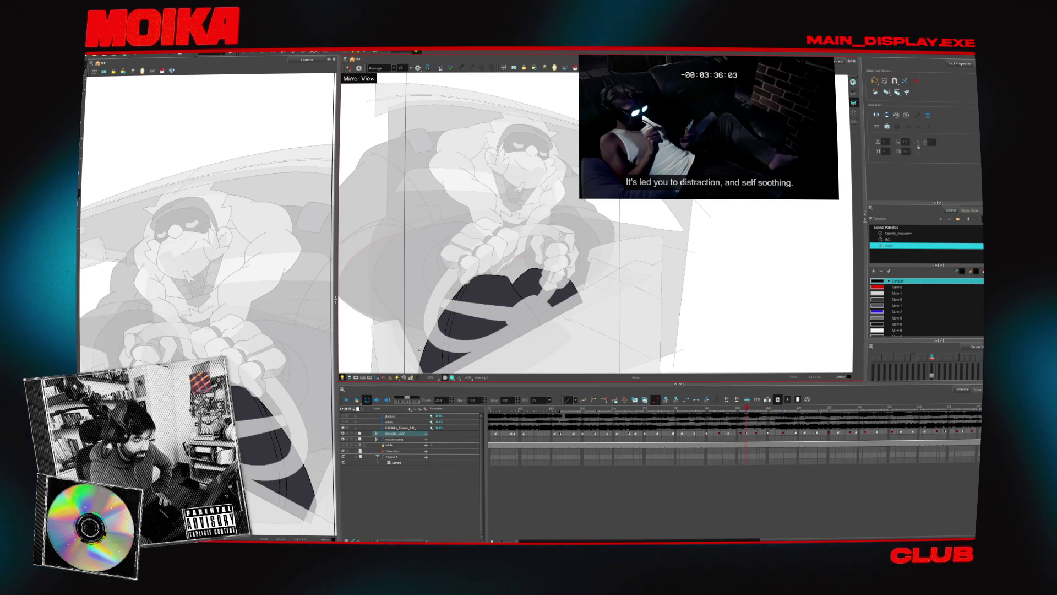
{"action": "scroll", "coordinate": [420, 349], "scroll_direction": "down", "scroll_amount": 2}
{"action": "left_click", "coordinate": [346, 401]}
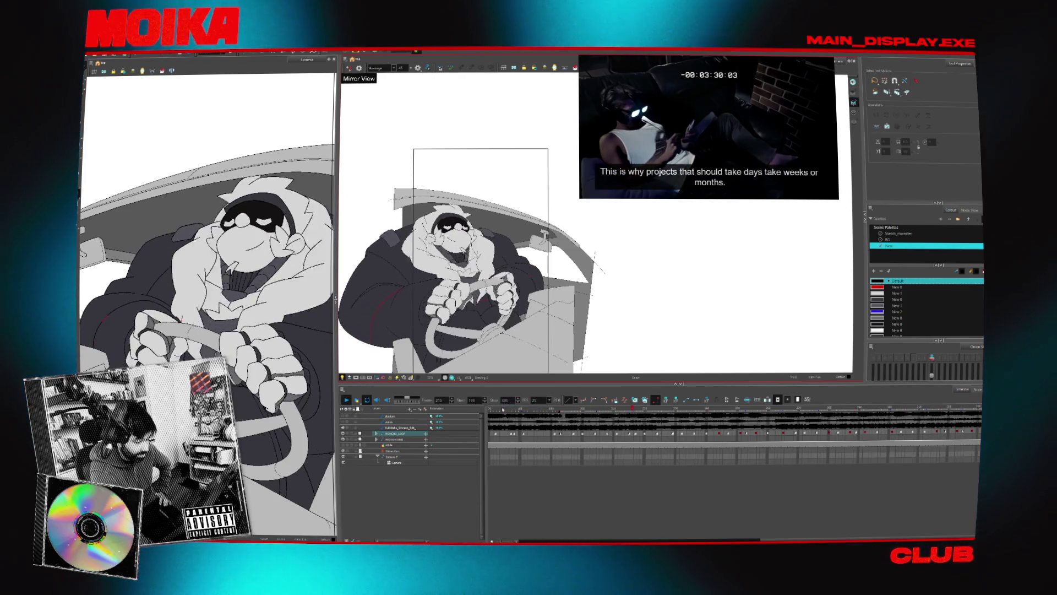
{"action": "scroll", "coordinate": [472, 334], "scroll_direction": "up", "scroll_amount": 3}
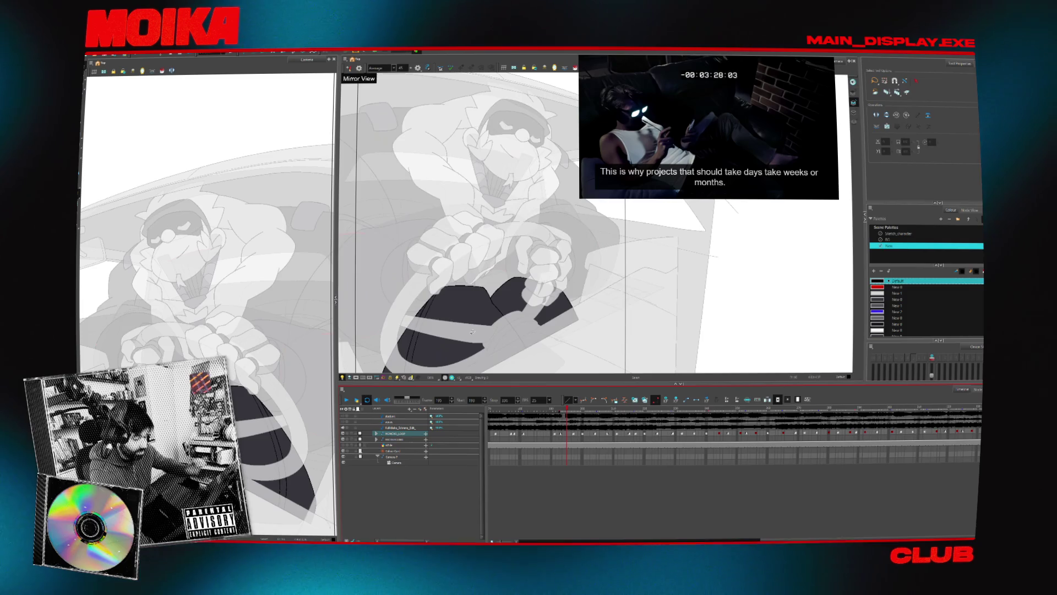
Expand the character's loop layer group and select its End sublayer.
{"action": "left_click_drag", "start_coordinate": [500, 308], "coordinate": [500, 294]}
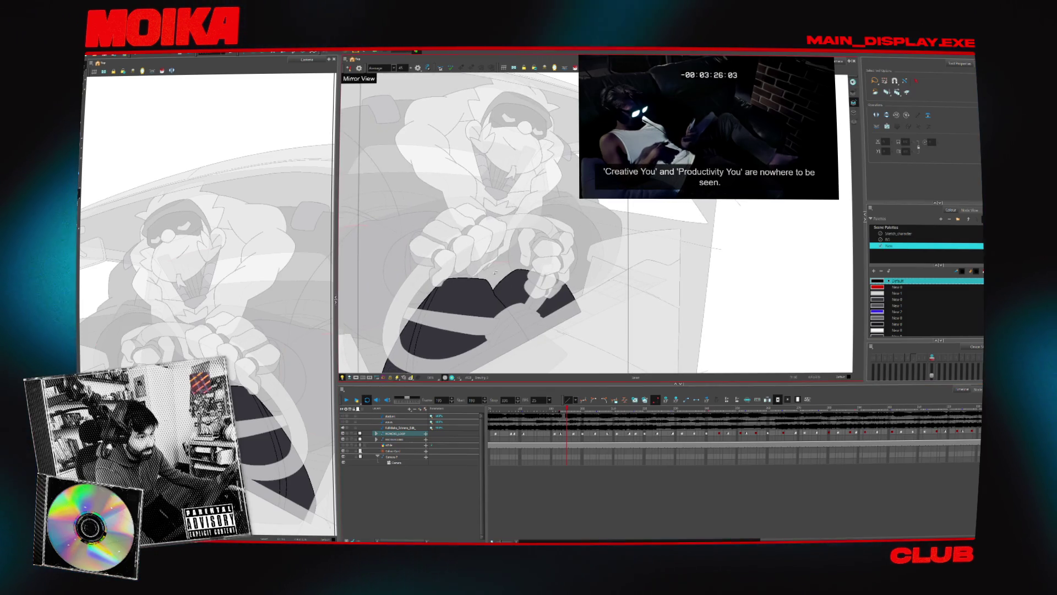
{"action": "left_click", "coordinate": [376, 433]}
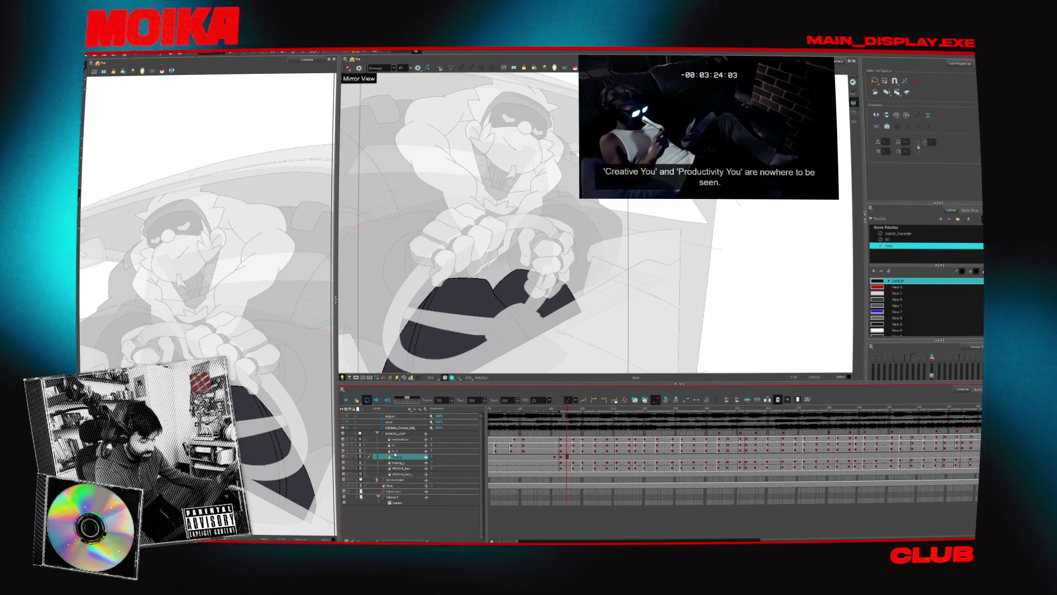
{"action": "left_click", "coordinate": [397, 457]}
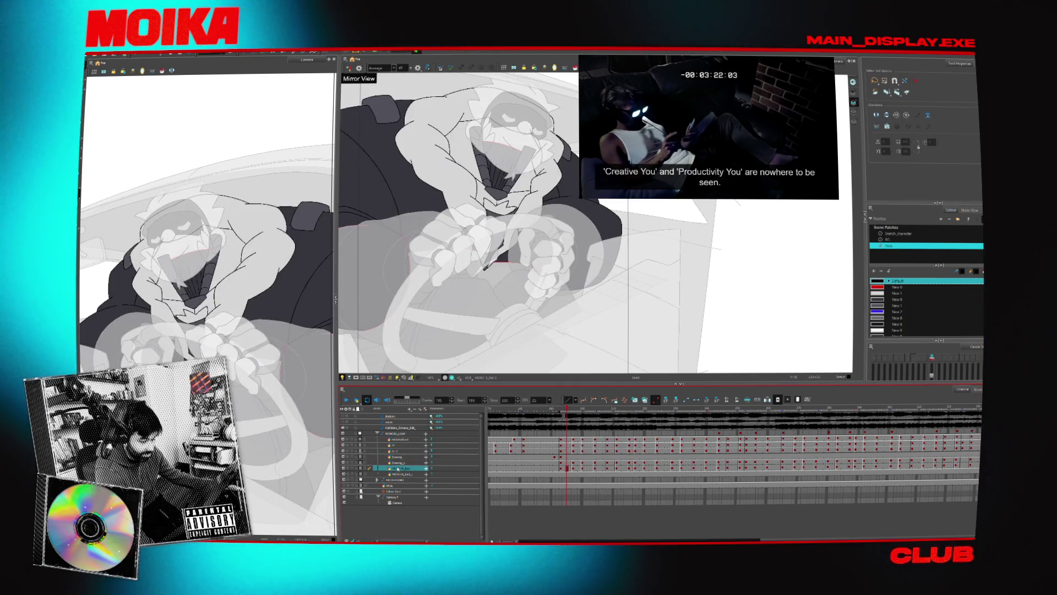
{"action": "left_click", "coordinate": [396, 468]}
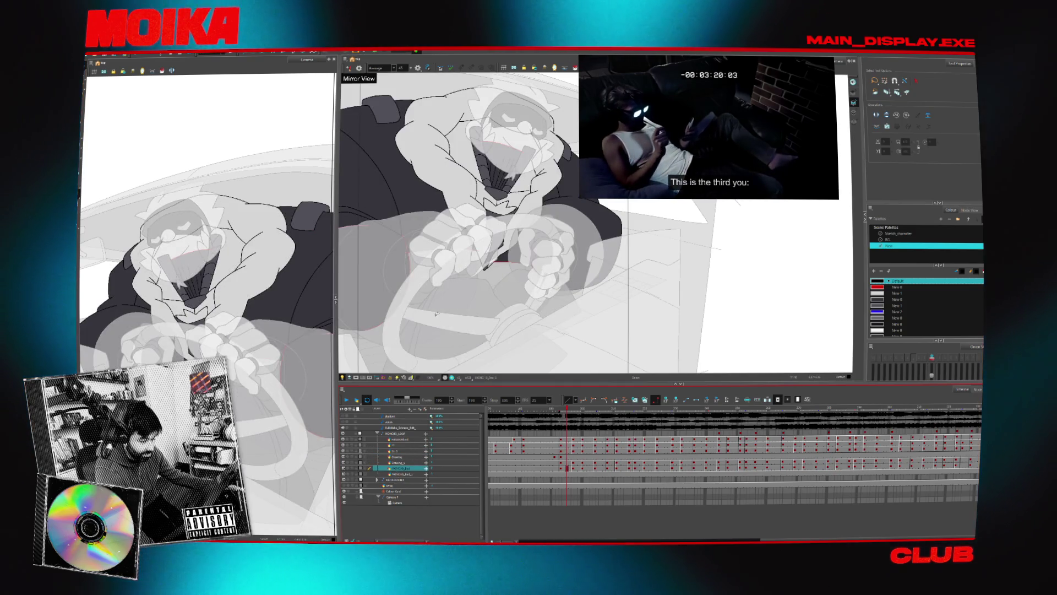
Play the loop from an earlier frame, then scrub back to around frame 194.
{"action": "left_click", "coordinate": [526, 411]}
{"action": "left_click", "coordinate": [346, 400]}
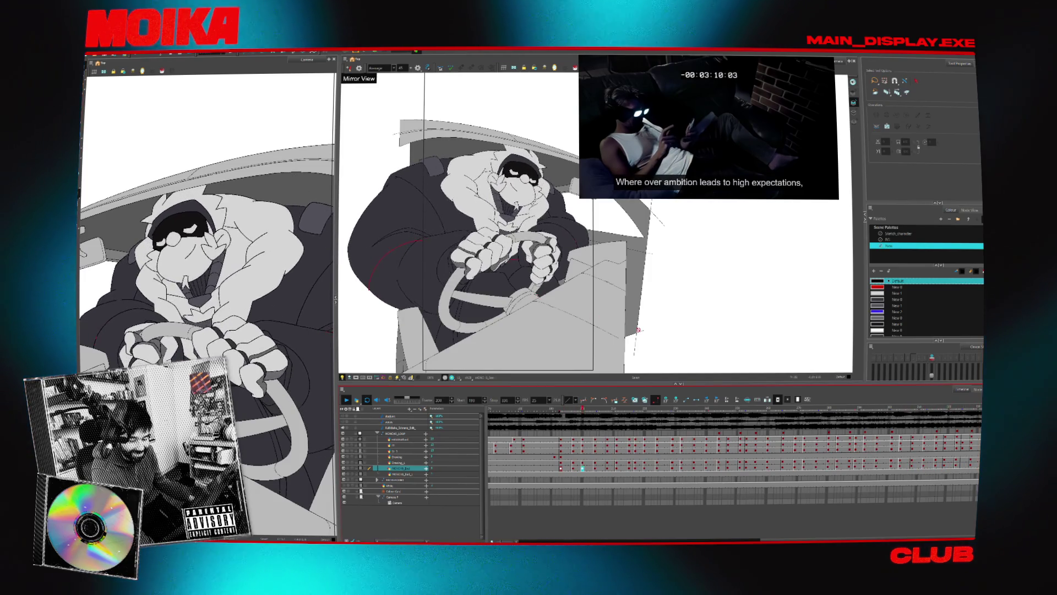
{"action": "left_click_drag", "start_coordinate": [557, 410], "coordinate": [564, 410]}
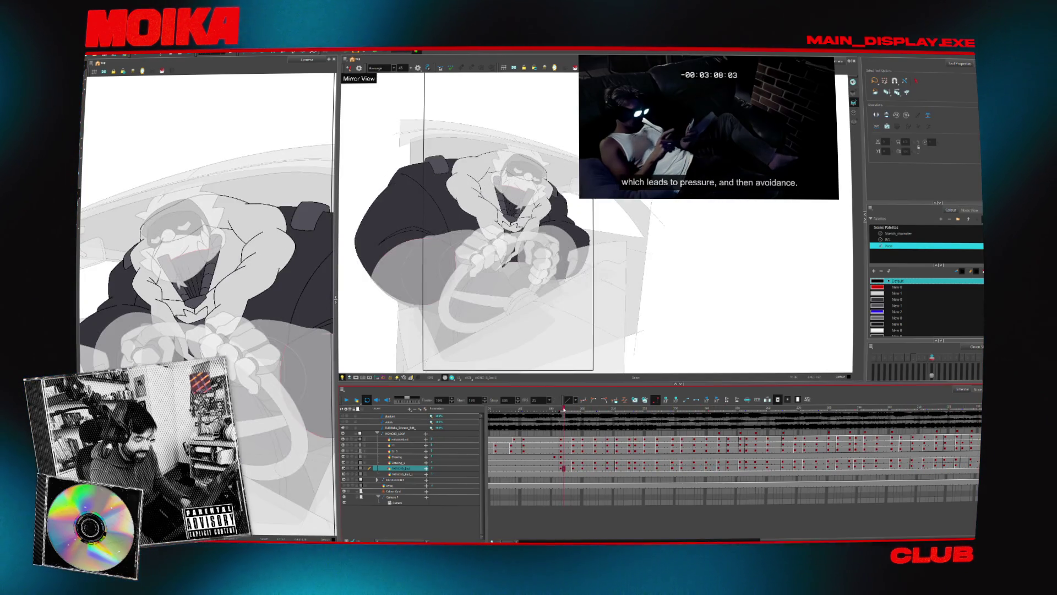
{"action": "left_click", "coordinate": [89, 55]}
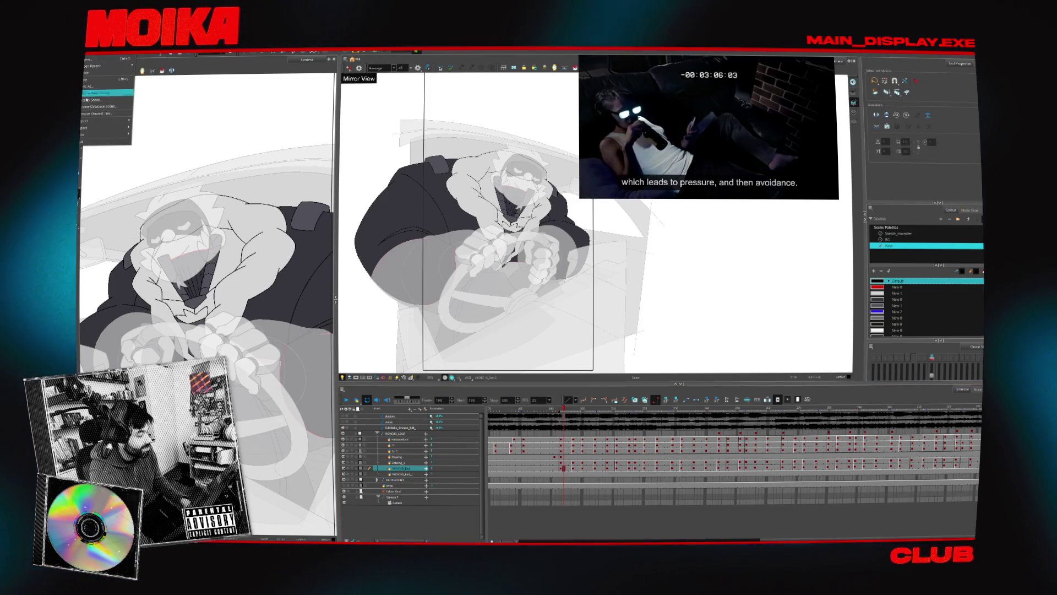
Set up a movie export with A_Moika.mov as the output, overwriting the existing file.
{"action": "mouse_move", "coordinate": [95, 128]}
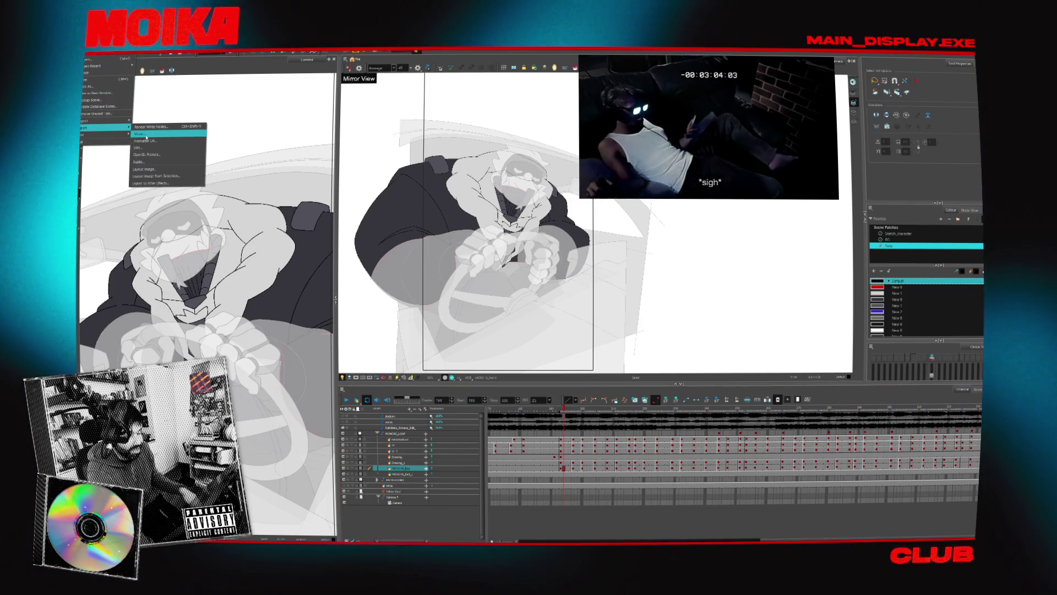
{"action": "left_click", "coordinate": [146, 134]}
{"action": "left_click", "coordinate": [551, 188]}
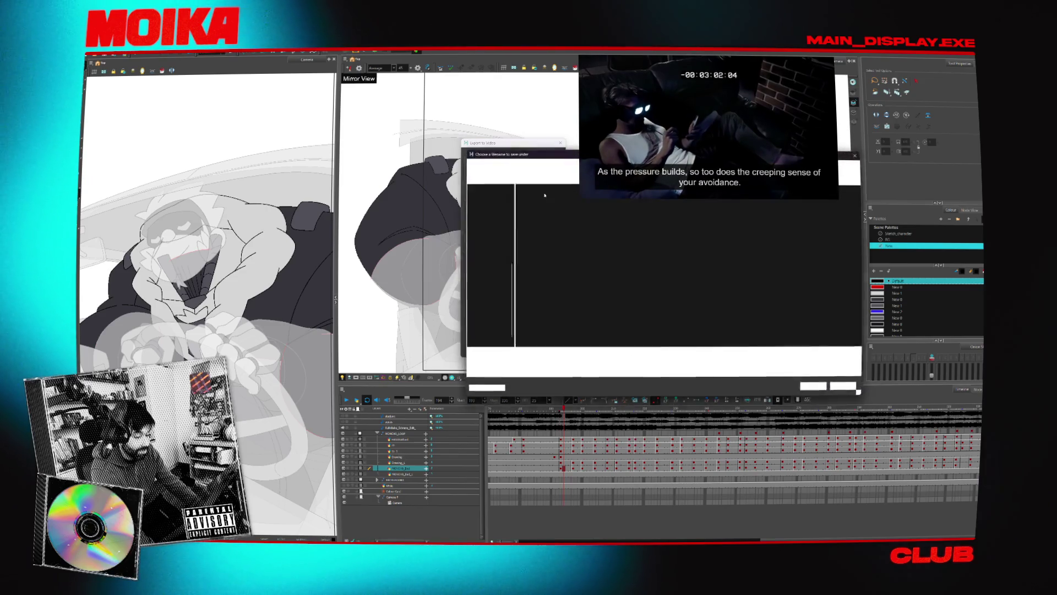
{"action": "double_click", "coordinate": [648, 252]}
{"action": "left_click", "coordinate": [550, 291]}
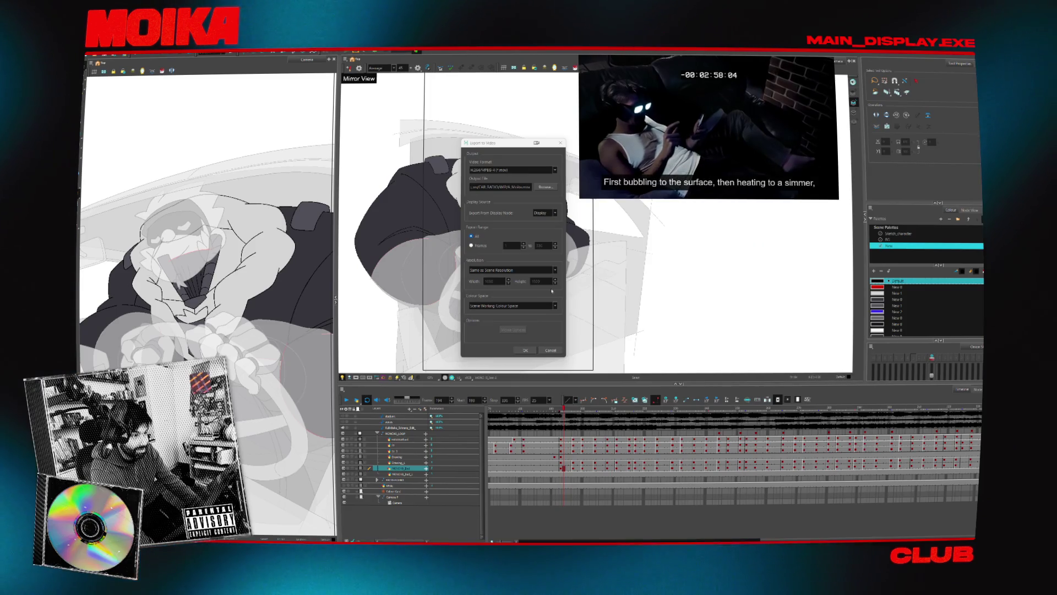
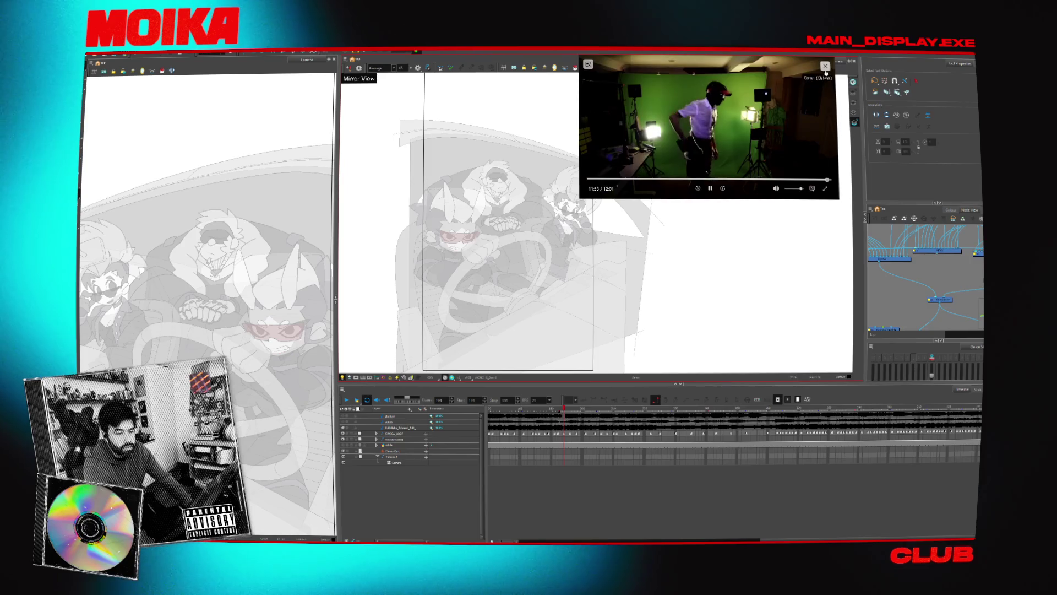
Close the floating reference video player covering the car-interior drawing view.
{"action": "left_click", "coordinate": [825, 65]}
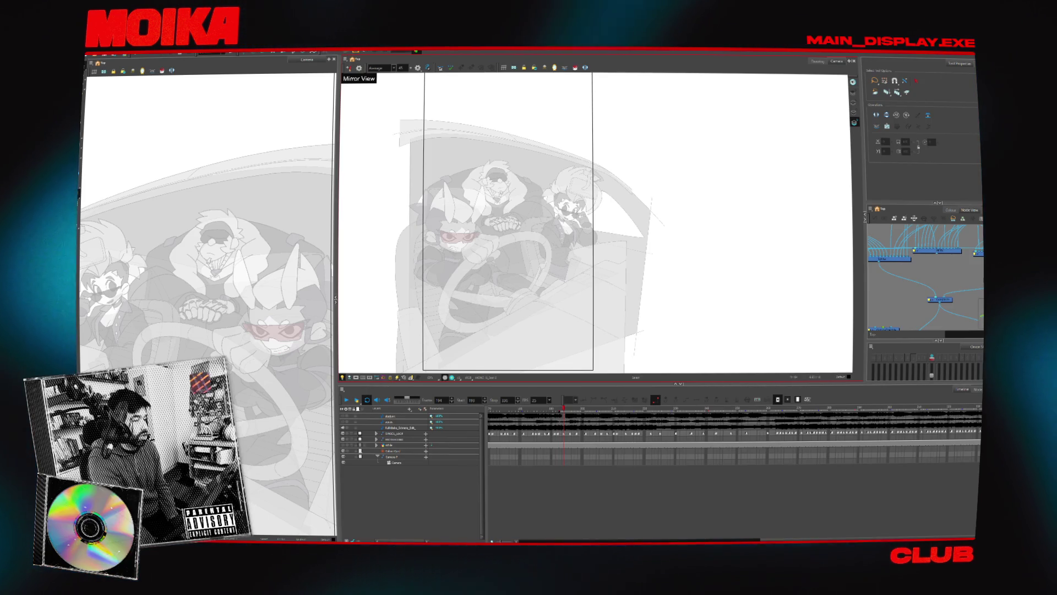
Turn off Light Table so the faded car-interior drawings show at full contrast.
{"action": "left_click", "coordinate": [515, 244]}
{"action": "scroll", "coordinate": [492, 217], "scroll_direction": "up", "scroll_amount": 2}
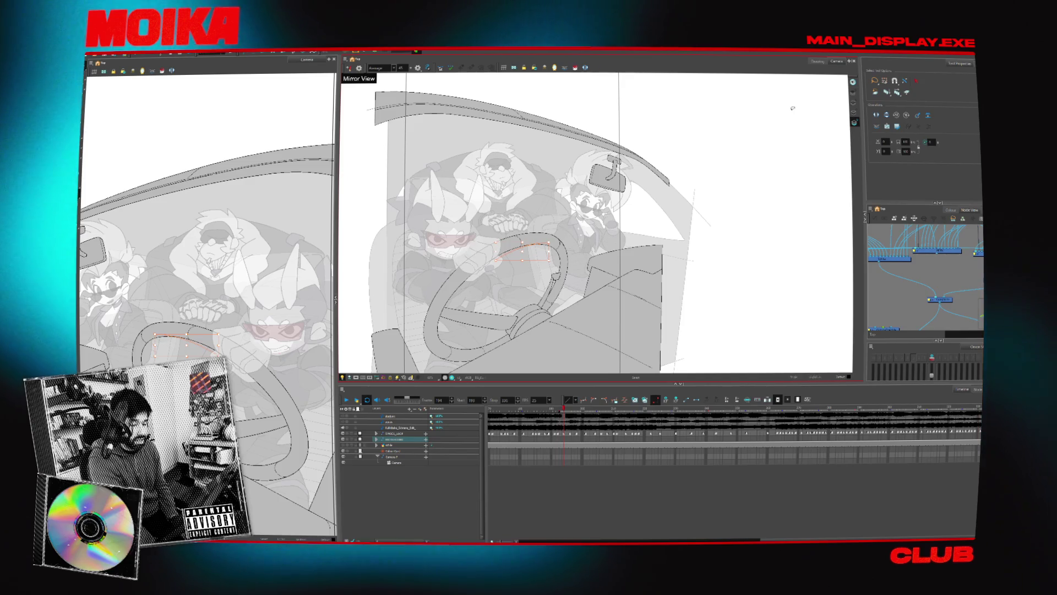
{"action": "left_click", "coordinate": [793, 108]}
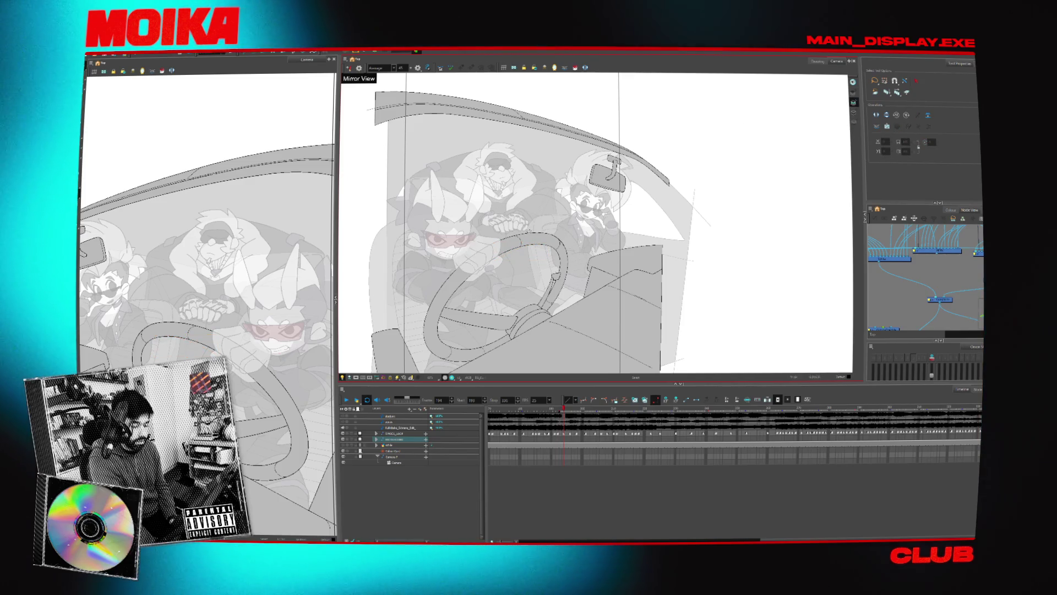
{"action": "key", "text": "shift+l"}
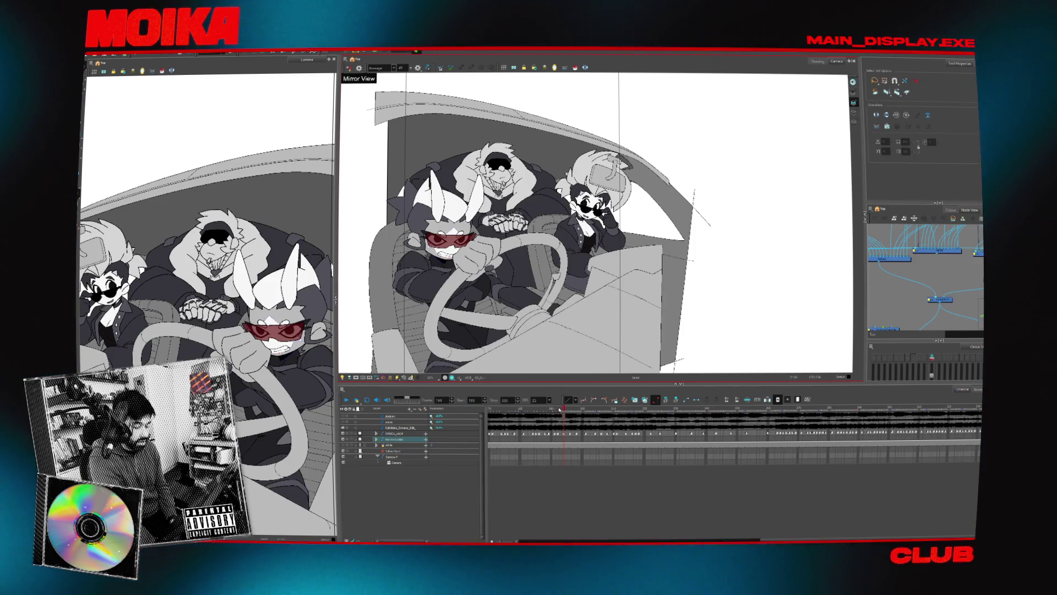
Set the scene's timeline start frame to 1.
{"action": "left_click_drag", "start_coordinate": [563, 410], "coordinate": [536, 416]}
{"action": "left_click_drag", "start_coordinate": [519, 540], "coordinate": [550, 540]}
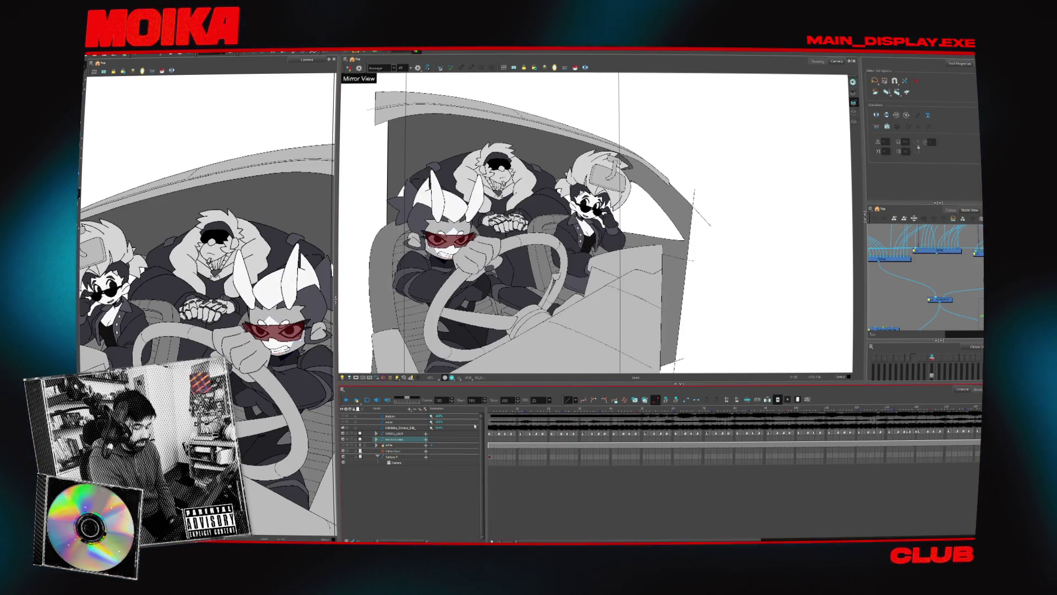
{"action": "left_click", "coordinate": [490, 410]}
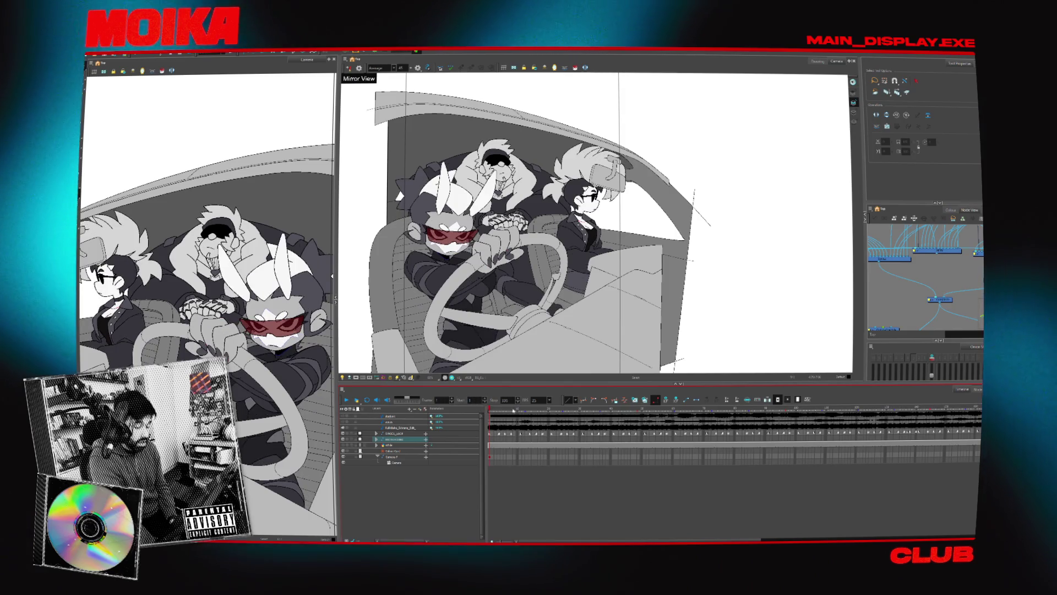
{"action": "type", "text": "1"}
{"action": "key", "text": "Return"}
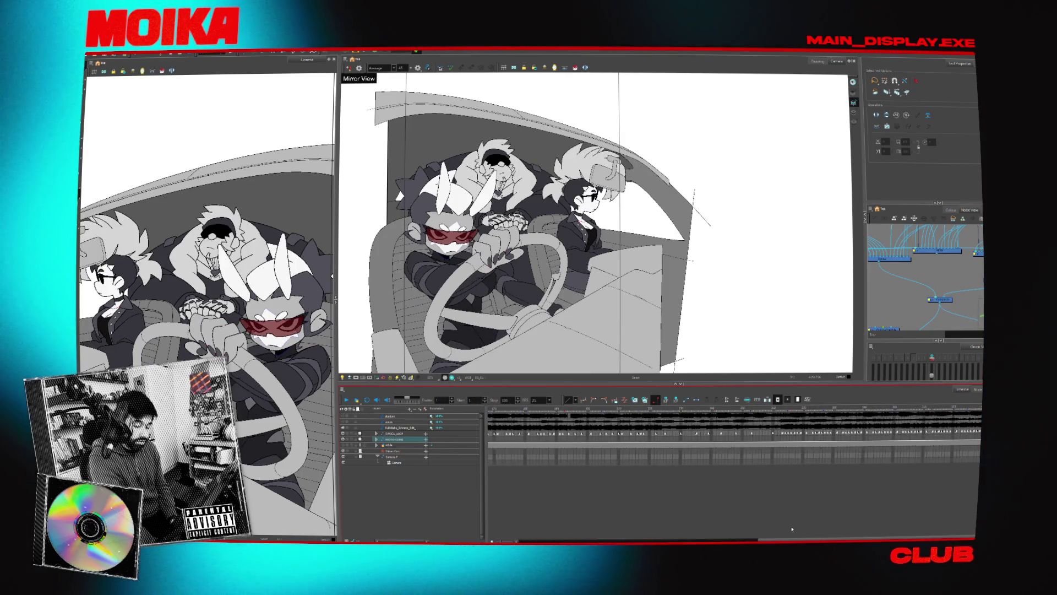
{"action": "left_click", "coordinate": [786, 531]}
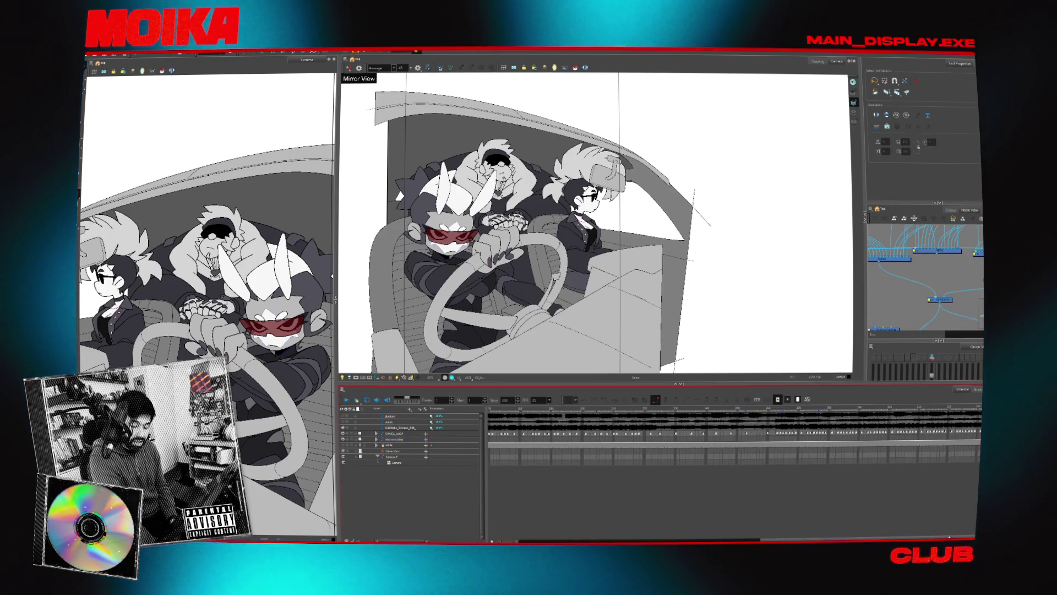
Scrub to frames around 332, 170 and 273, then play the animation.
{"action": "left_click", "coordinate": [971, 409]}
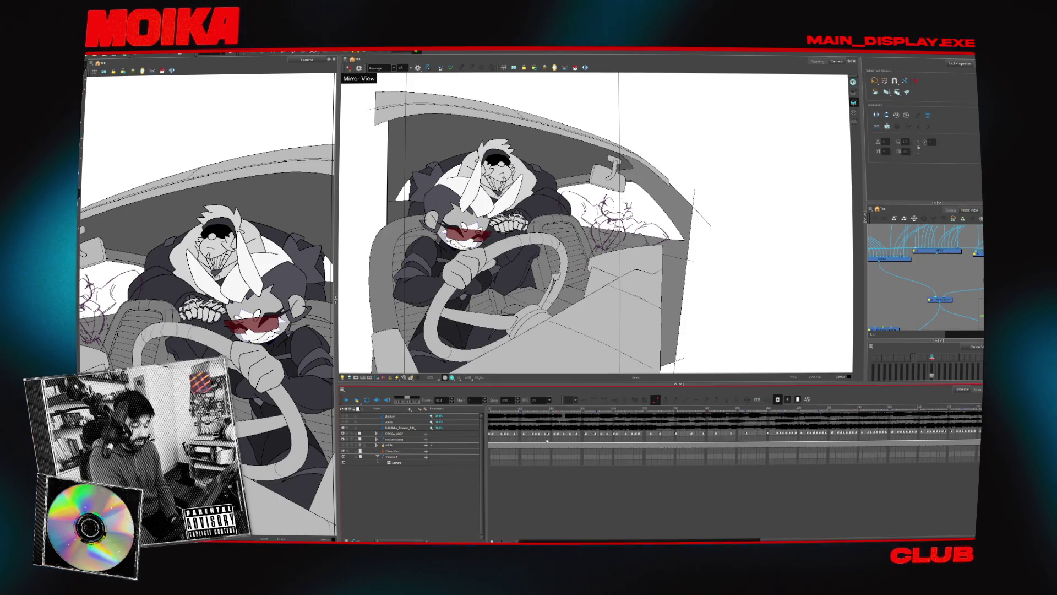
{"action": "left_click_drag", "start_coordinate": [522, 410], "coordinate": [489, 408]}
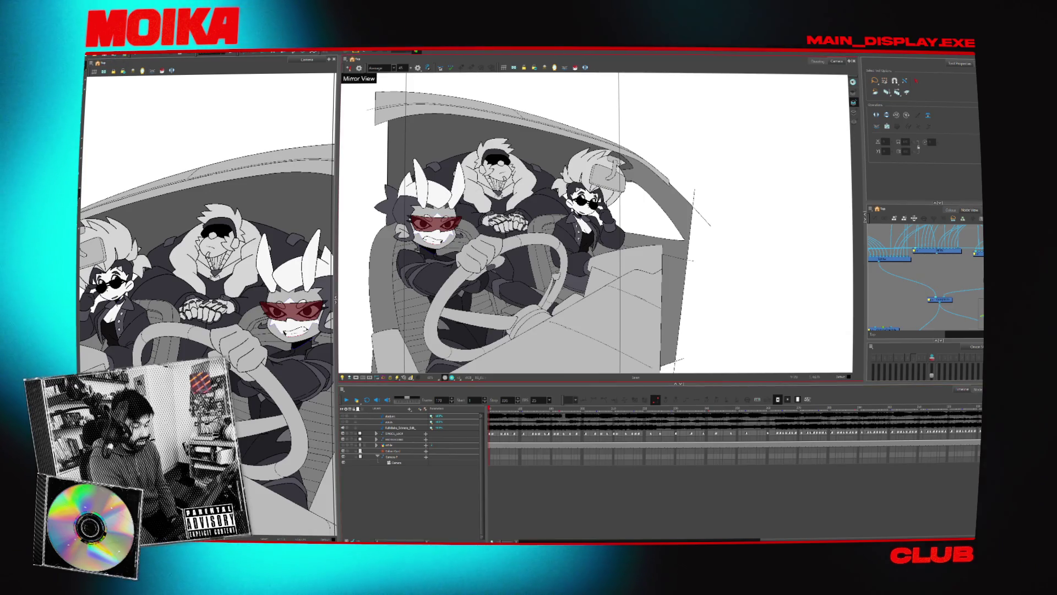
{"action": "left_click", "coordinate": [551, 264]}
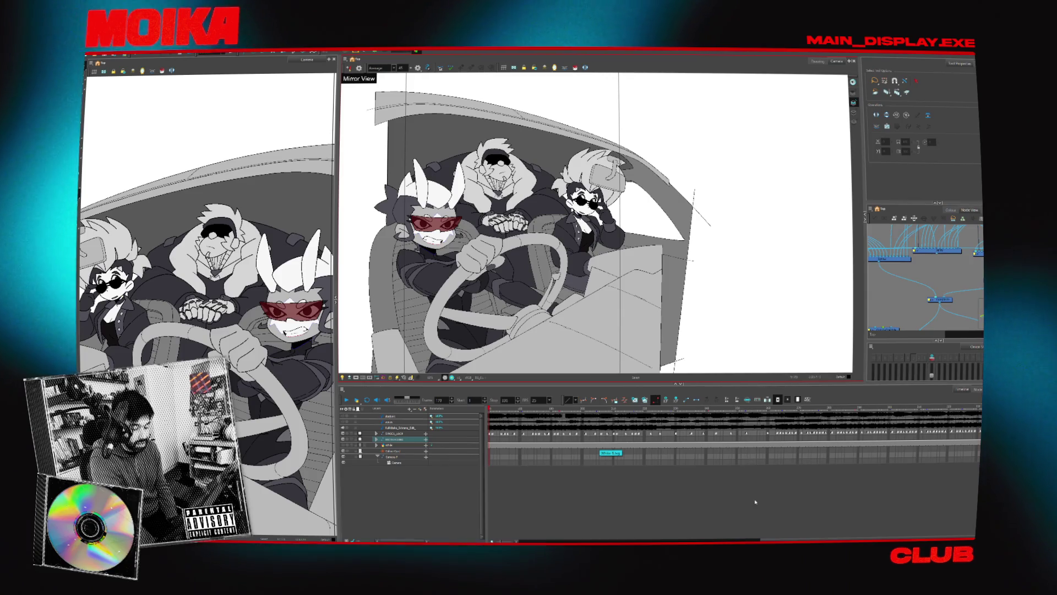
{"action": "left_click", "coordinate": [810, 422]}
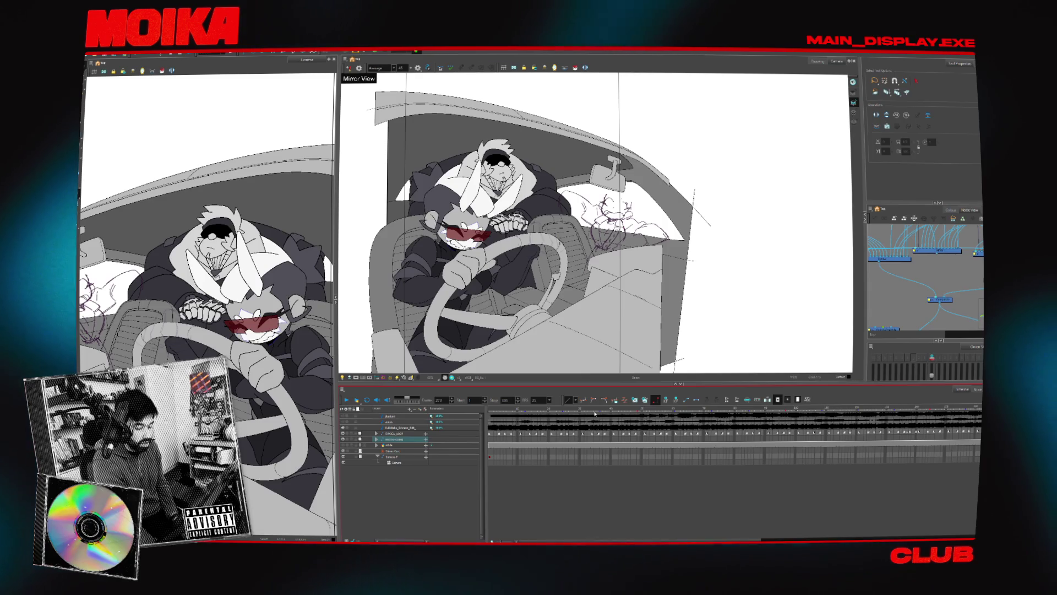
{"action": "left_click", "coordinate": [683, 426]}
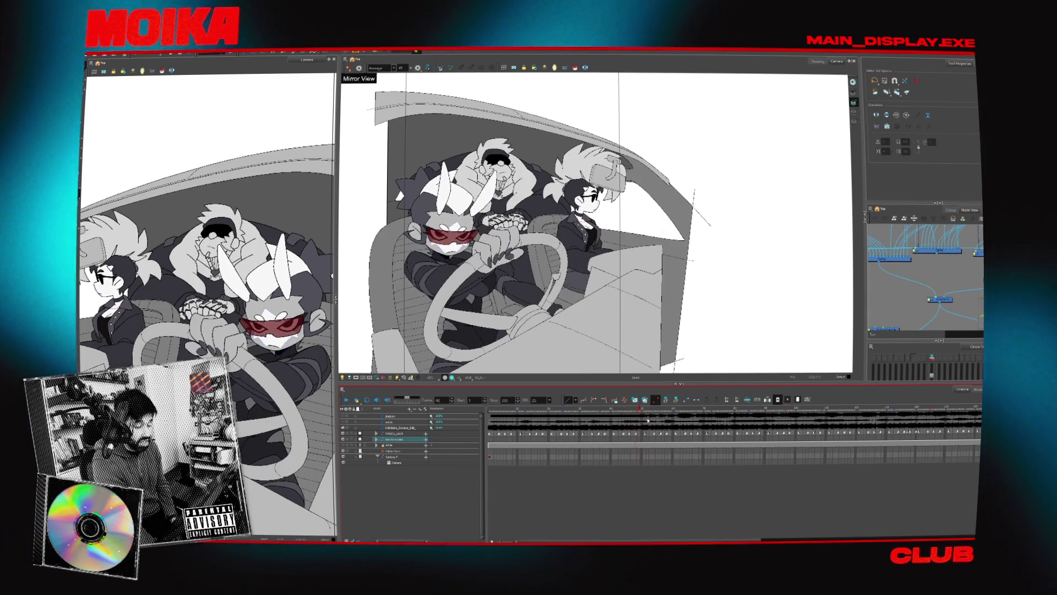
{"action": "key", "text": "Return"}
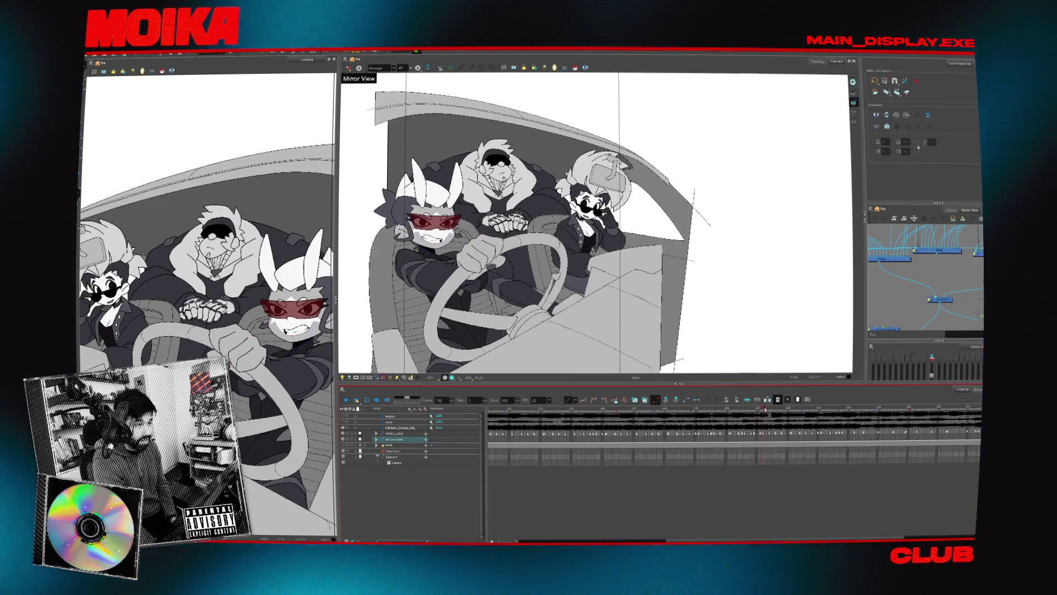
Check frames 238, 164, 157, 142 and 159, then play the animation again.
{"action": "left_click", "coordinate": [904, 414]}
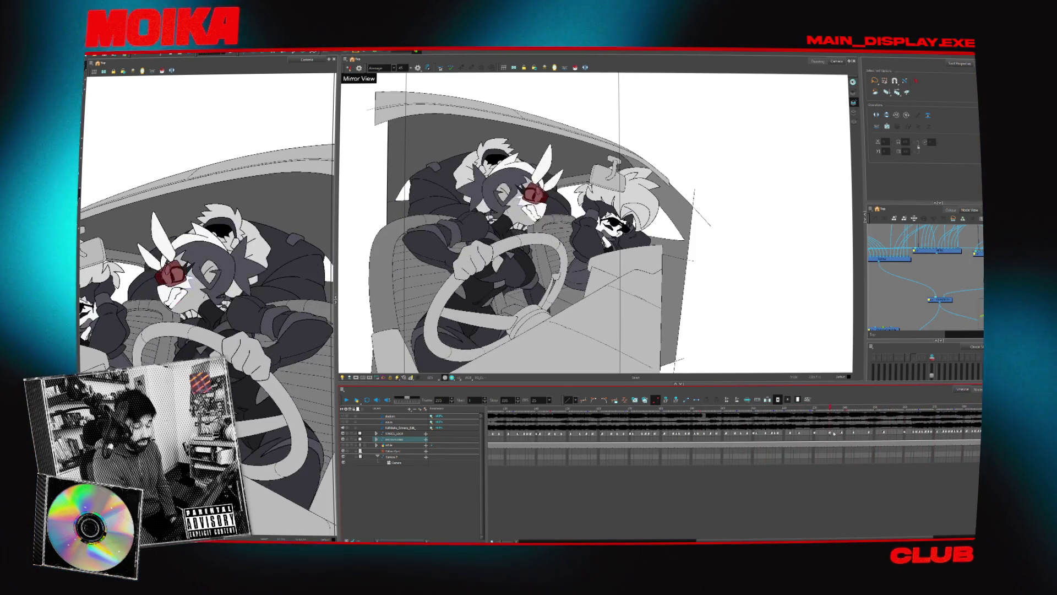
{"action": "left_click", "coordinate": [612, 439]}
{"action": "left_click", "coordinate": [589, 439]}
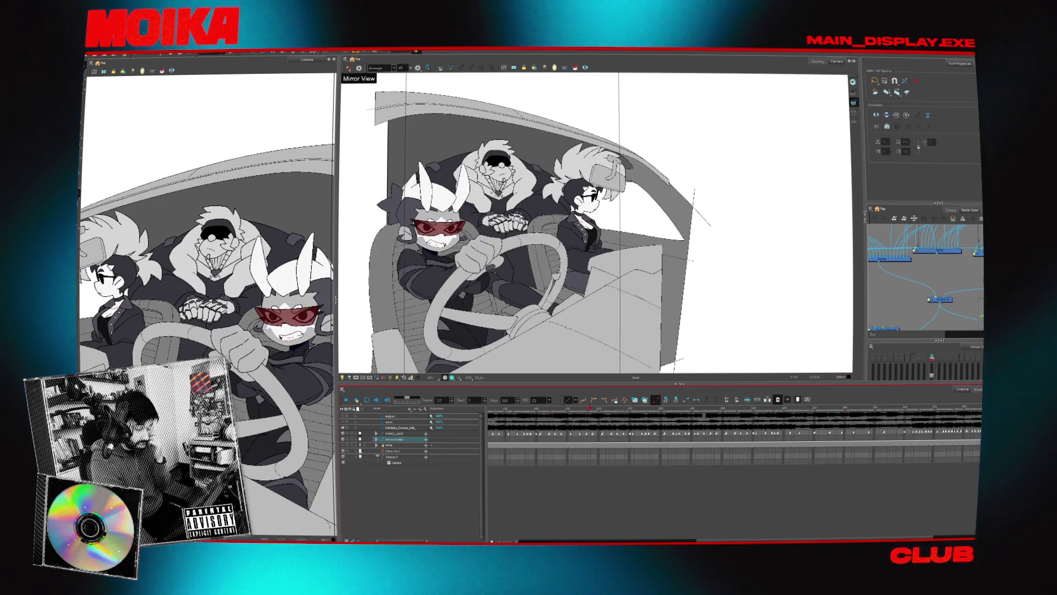
{"action": "scroll", "coordinate": [486, 188], "scroll_direction": "up", "scroll_amount": 1}
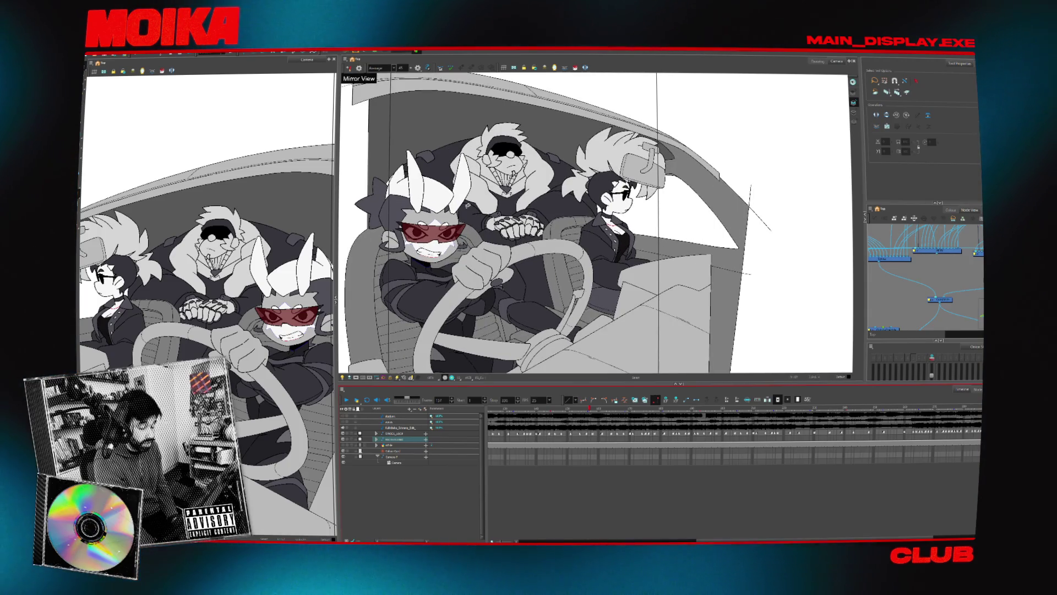
{"action": "scroll", "coordinate": [474, 188], "scroll_direction": "down", "scroll_amount": 1}
{"action": "left_click", "coordinate": [543, 413]}
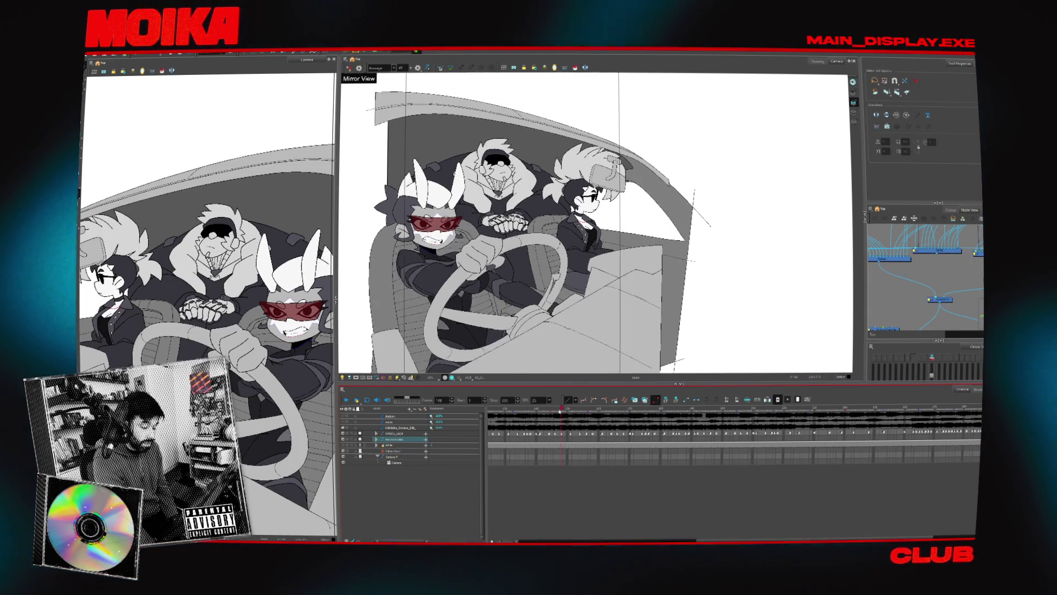
{"action": "left_click_drag", "start_coordinate": [542, 413], "coordinate": [799, 420]}
{"action": "left_click_drag", "start_coordinate": [796, 538], "coordinate": [856, 538]}
{"action": "key", "text": "Return"}
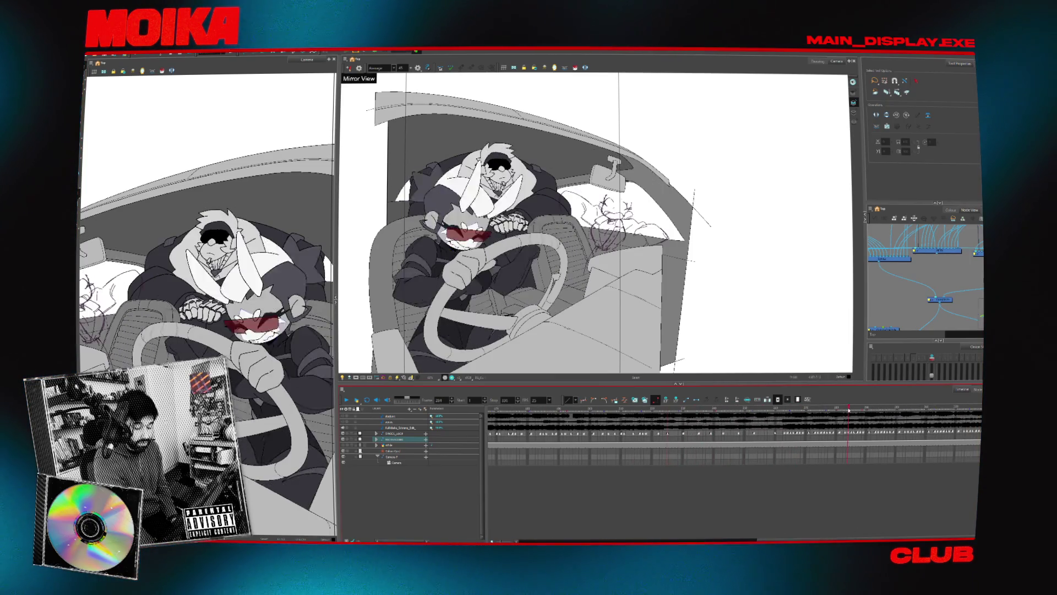
Stop playback at frame 272 and review frames 244 and 219.
{"action": "left_click", "coordinate": [812, 413]}
{"action": "mouse_move", "coordinate": [811, 412]}
{"action": "left_mouse_down"}
{"action": "mouse_move", "coordinate": [479, 429]}
{"action": "mouse_move", "coordinate": [607, 472]}
{"action": "left_mouse_up"}
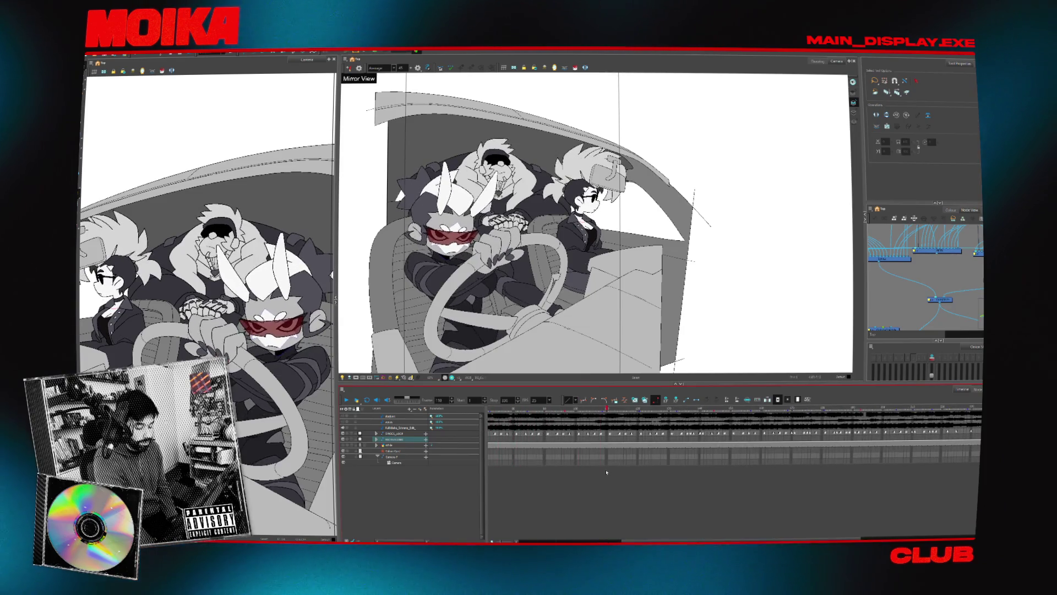
{"action": "scroll", "coordinate": [856, 519], "scroll_direction": "left", "scroll_amount": 5}
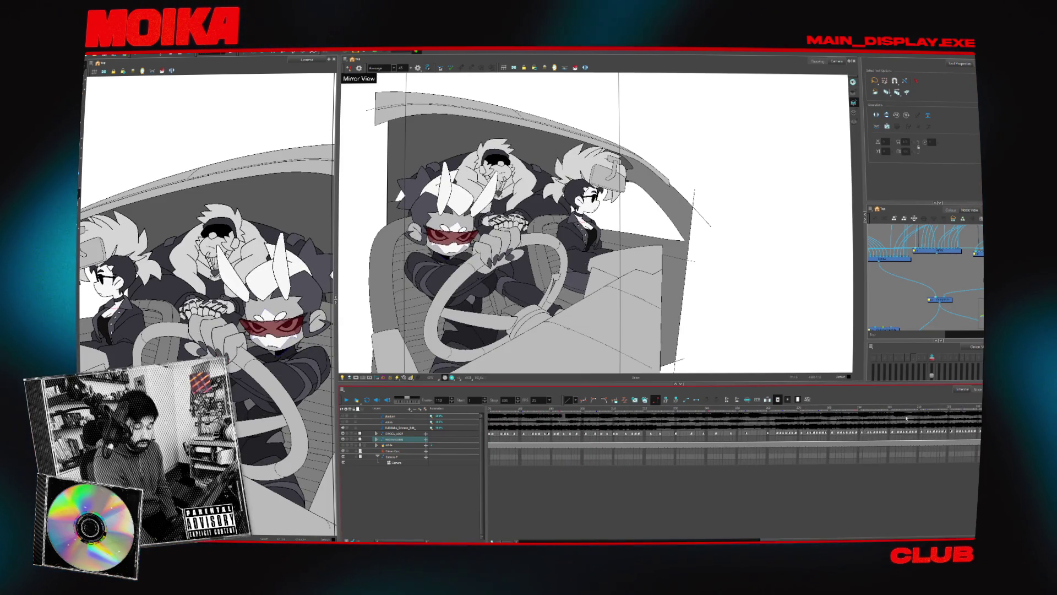
{"action": "left_click", "coordinate": [947, 408]}
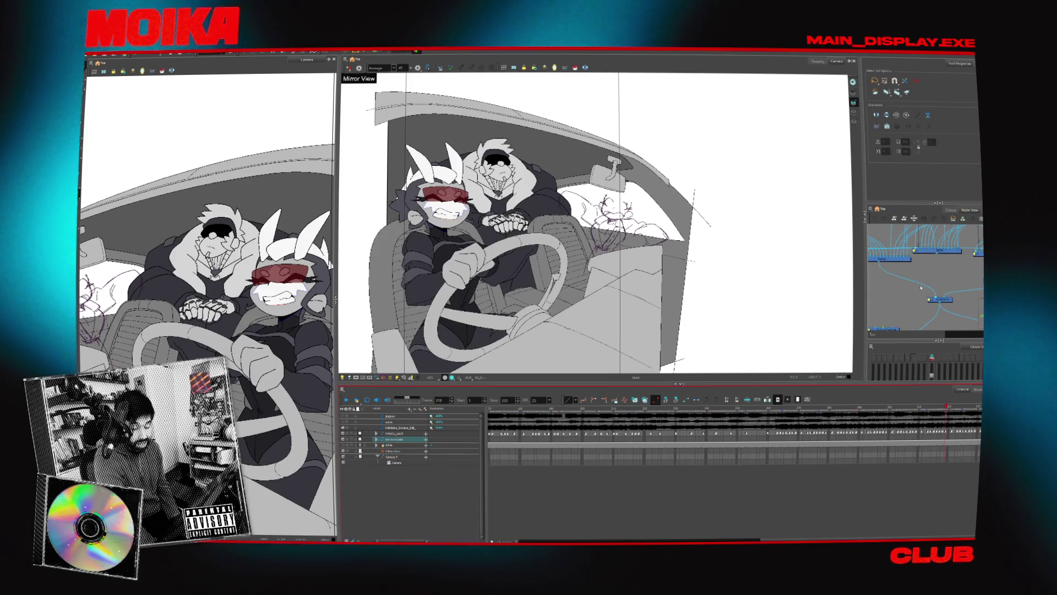
{"action": "scroll", "coordinate": [925, 292], "scroll_direction": "up", "scroll_amount": 2}
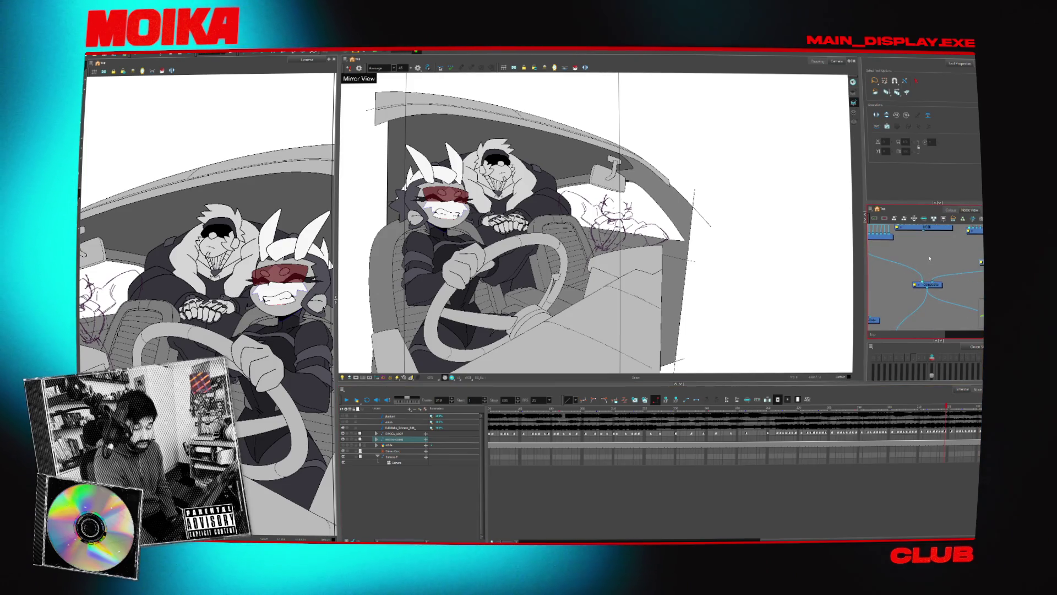
Scrub back through the driver's poses, pan the node network, and replay the shot from the start.
{"action": "scroll", "coordinate": [930, 261], "scroll_direction": "up", "scroll_amount": 1}
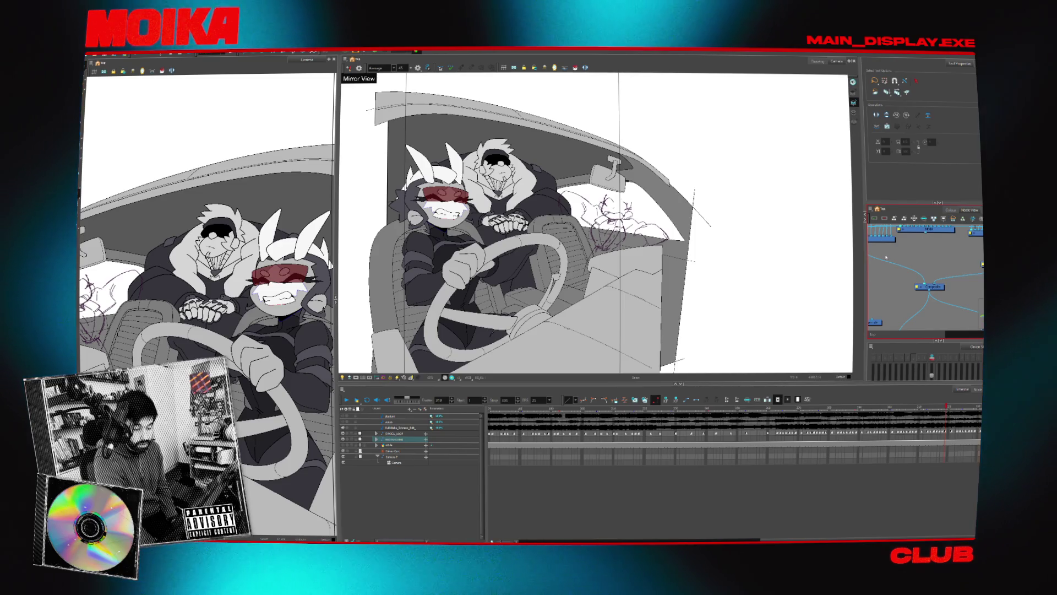
{"action": "left_click_drag", "start_coordinate": [794, 421], "coordinate": [667, 423]}
{"action": "mouse_move", "coordinate": [878, 284]}
{"action": "left_mouse_down"}
{"action": "mouse_move", "coordinate": [931, 295]}
{"action": "mouse_move", "coordinate": [915, 291]}
{"action": "left_mouse_up"}
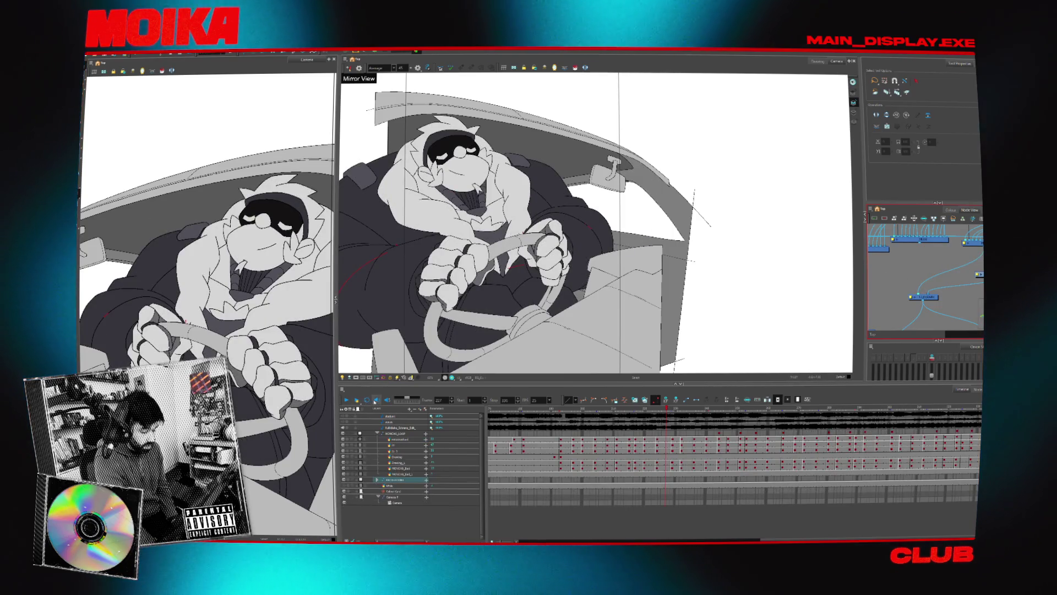
{"action": "left_click", "coordinate": [347, 400]}
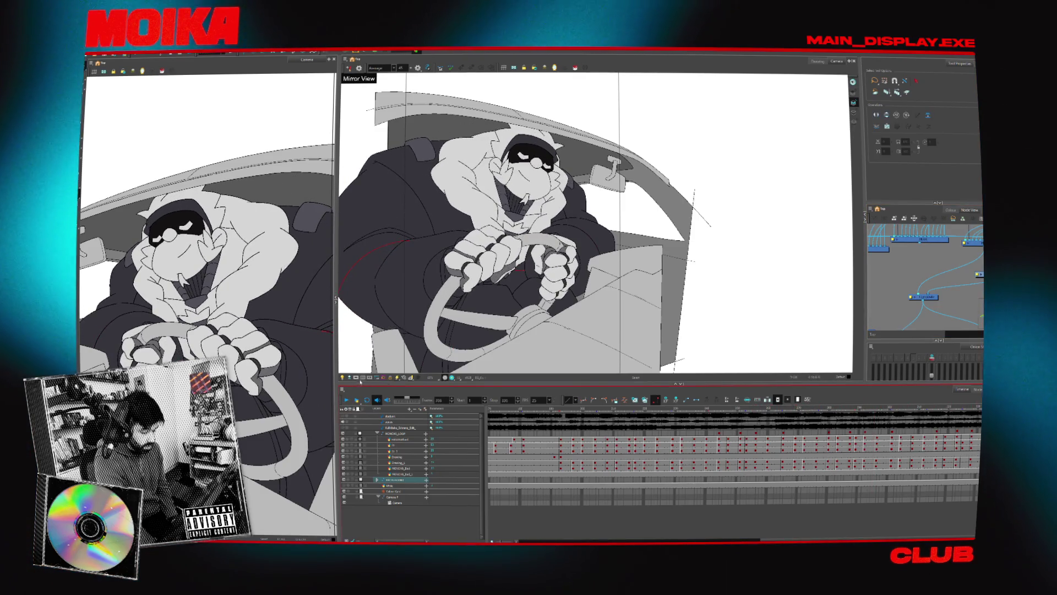
{"action": "left_click", "coordinate": [348, 400]}
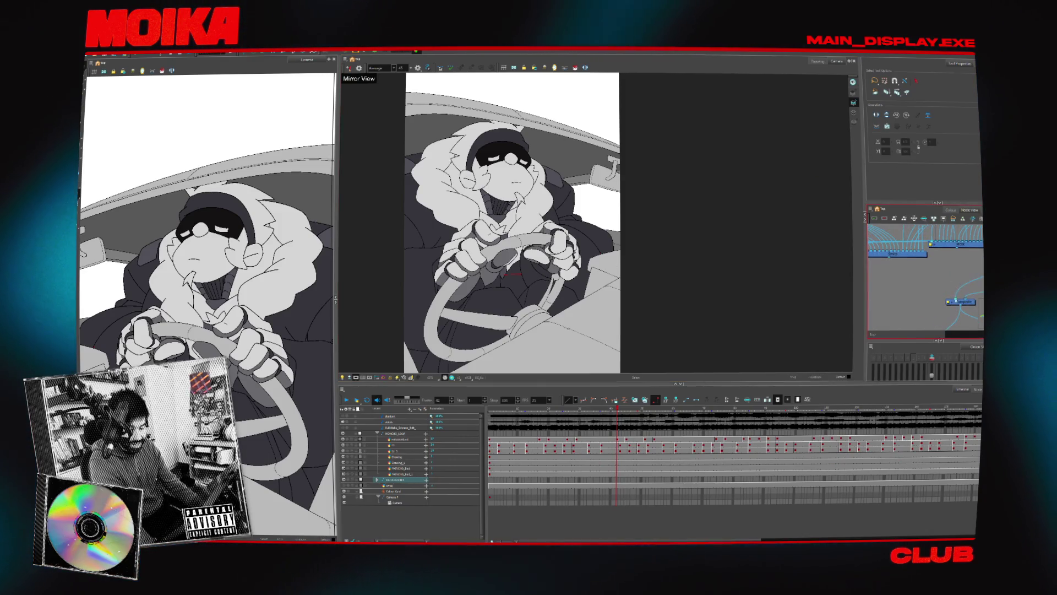
Detach the animation group from the composite and connect its output to the lower node.
{"action": "key", "text": "Delete"}
{"action": "scroll", "coordinate": [914, 268], "scroll_direction": "down", "scroll_amount": 2}
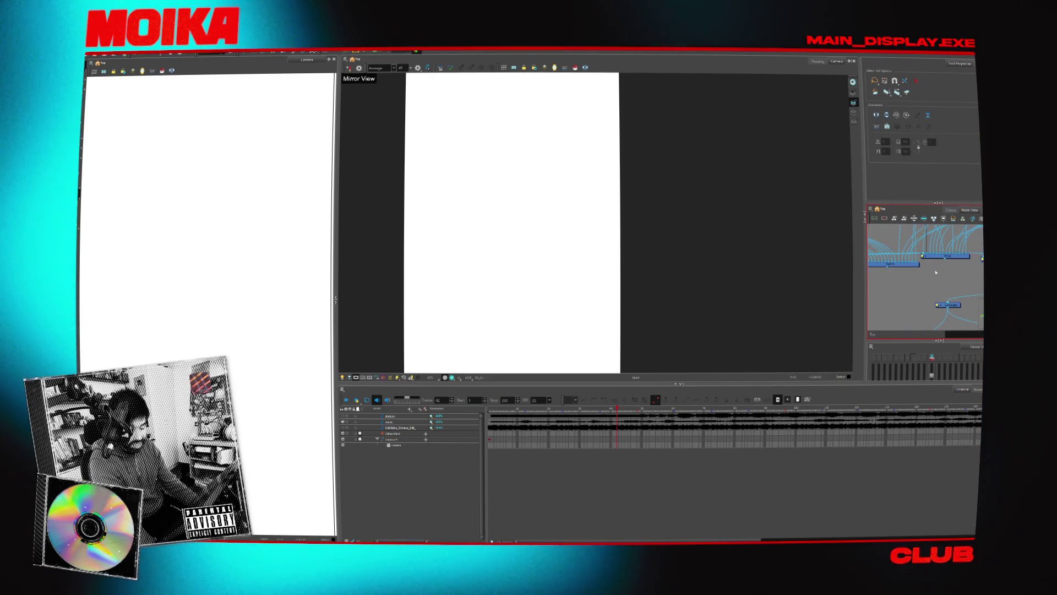
{"action": "scroll", "coordinate": [903, 267], "scroll_direction": "left", "scroll_amount": 1}
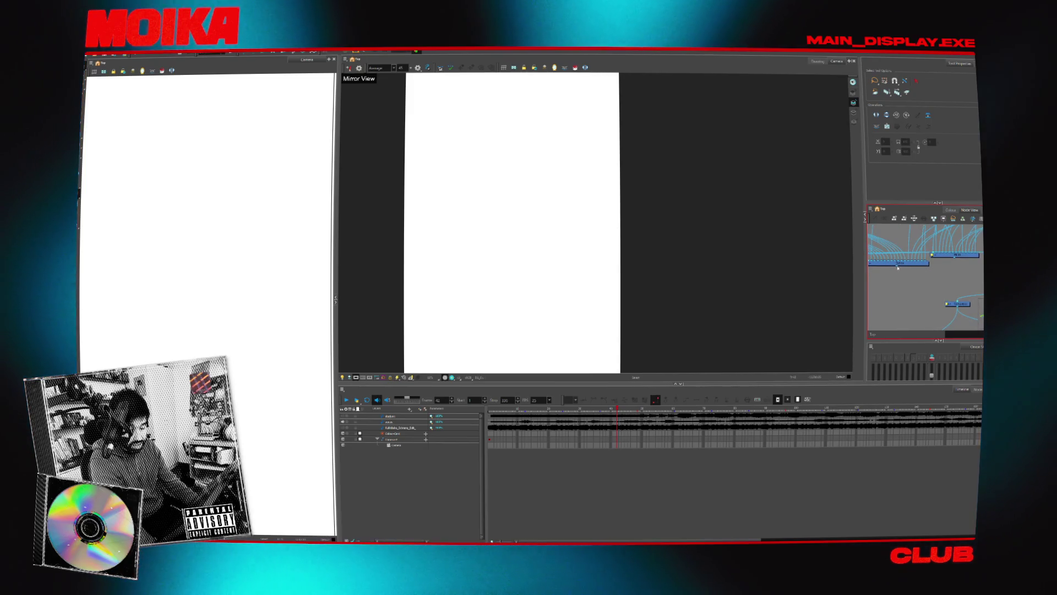
{"action": "left_click_drag", "start_coordinate": [897, 265], "coordinate": [951, 302]}
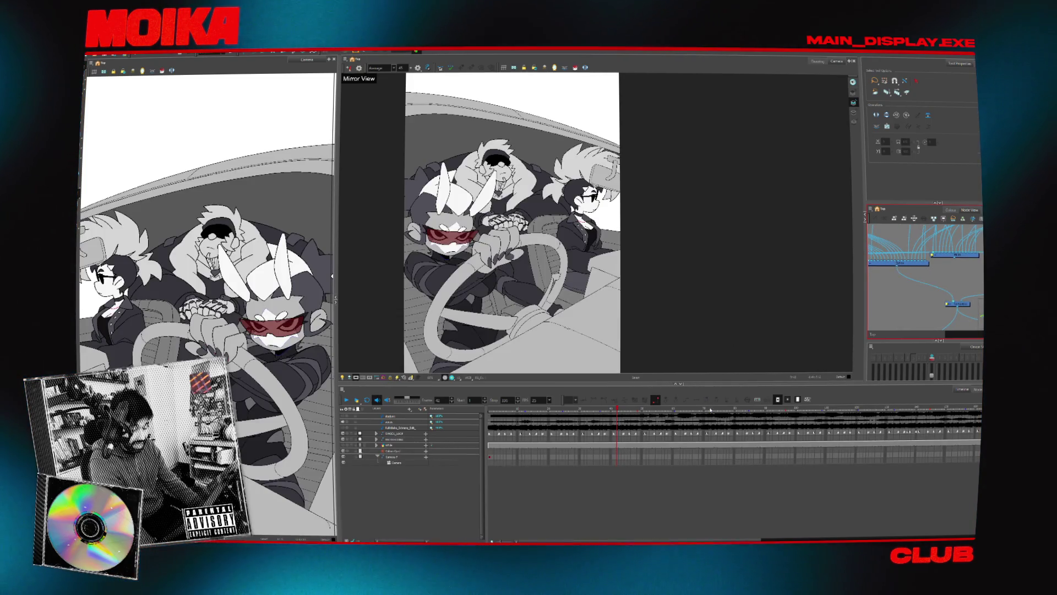
Check a later pose and an early three-character frame, then bring up the File > Export options.
{"action": "left_click_drag", "start_coordinate": [687, 542], "coordinate": [970, 444]}
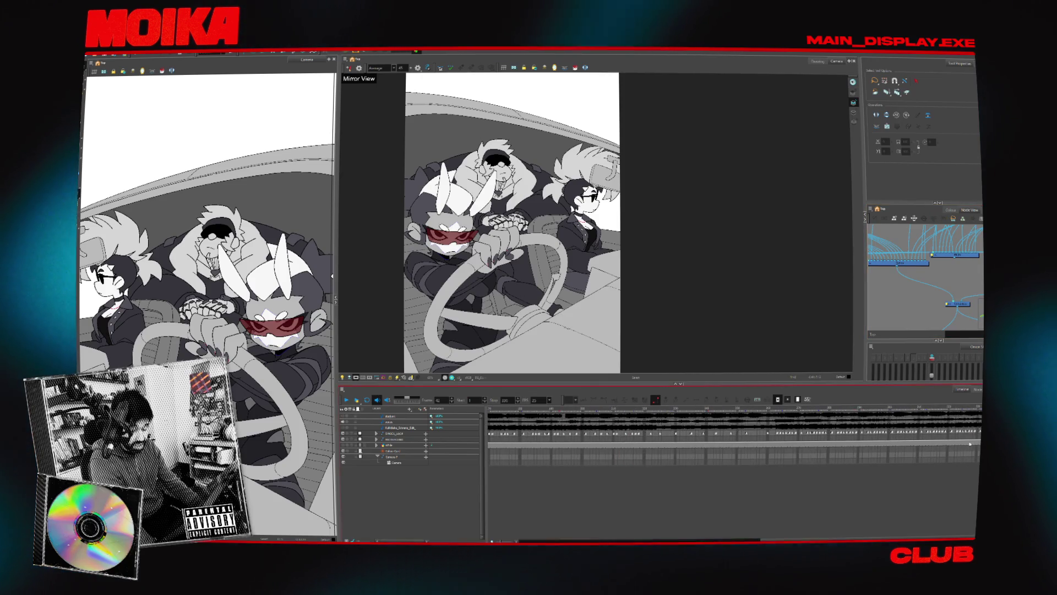
{"action": "left_click", "coordinate": [930, 526]}
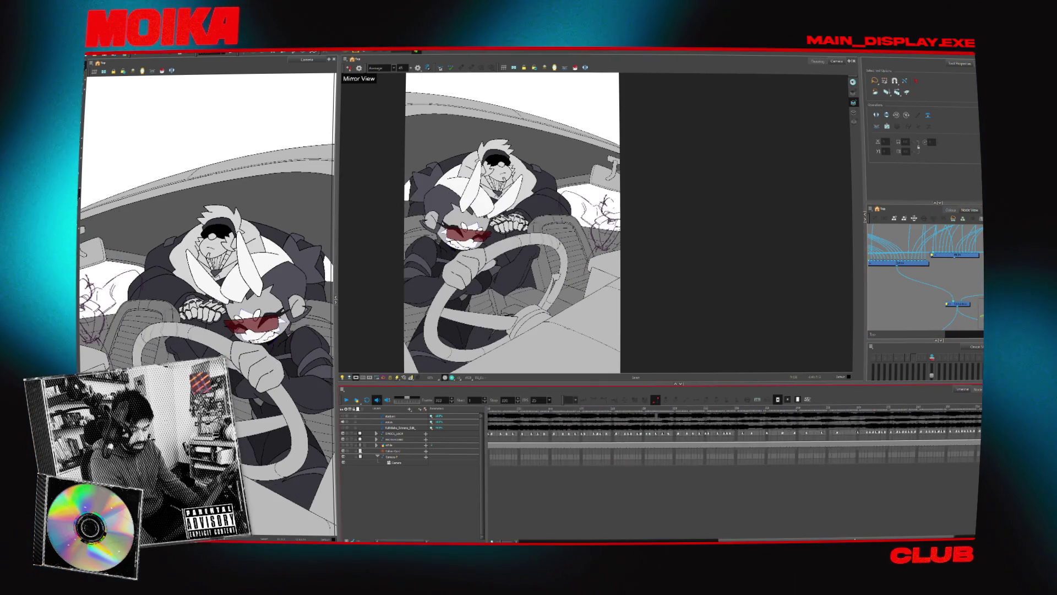
{"action": "key", "text": "Return"}
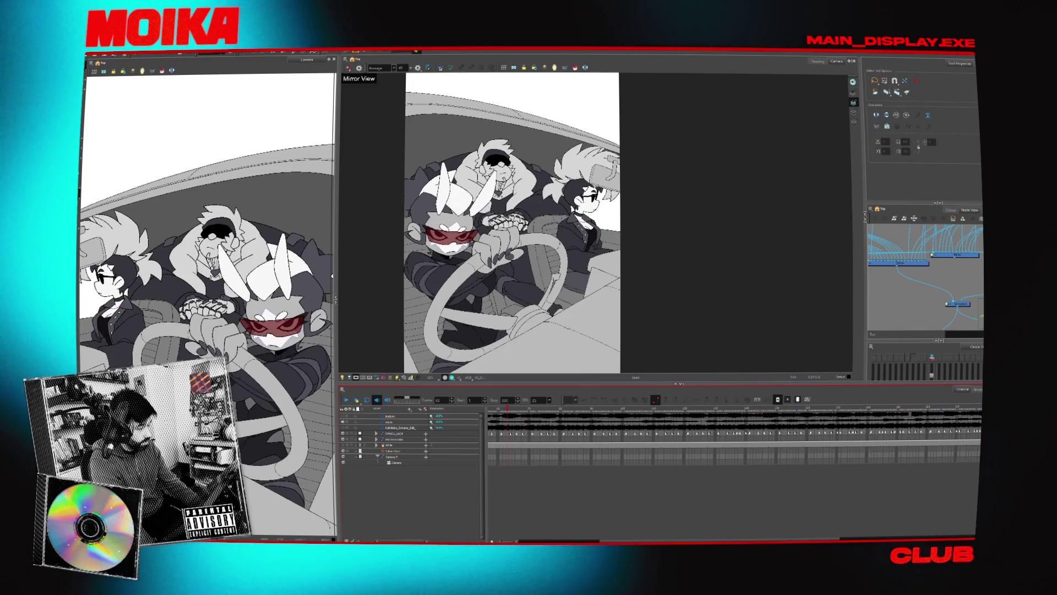
{"action": "left_click", "coordinate": [91, 54]}
{"action": "mouse_move", "coordinate": [119, 128]}
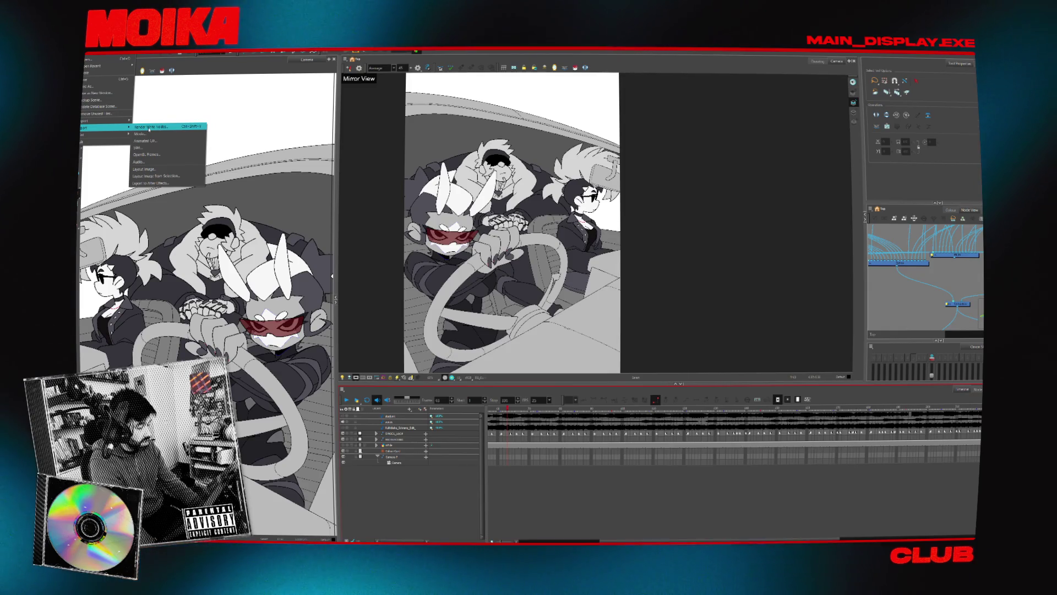
Set the movie export's output file to C_Synics.mov, replacing the existing file.
{"action": "left_click", "coordinate": [149, 129]}
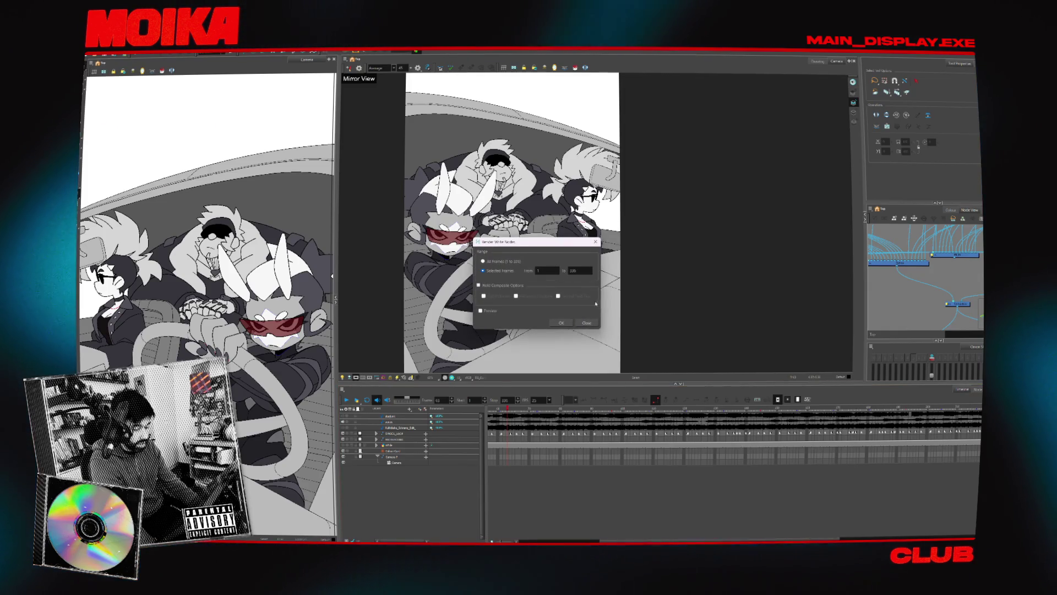
{"action": "left_click", "coordinate": [579, 323]}
{"action": "left_click", "coordinate": [91, 54]}
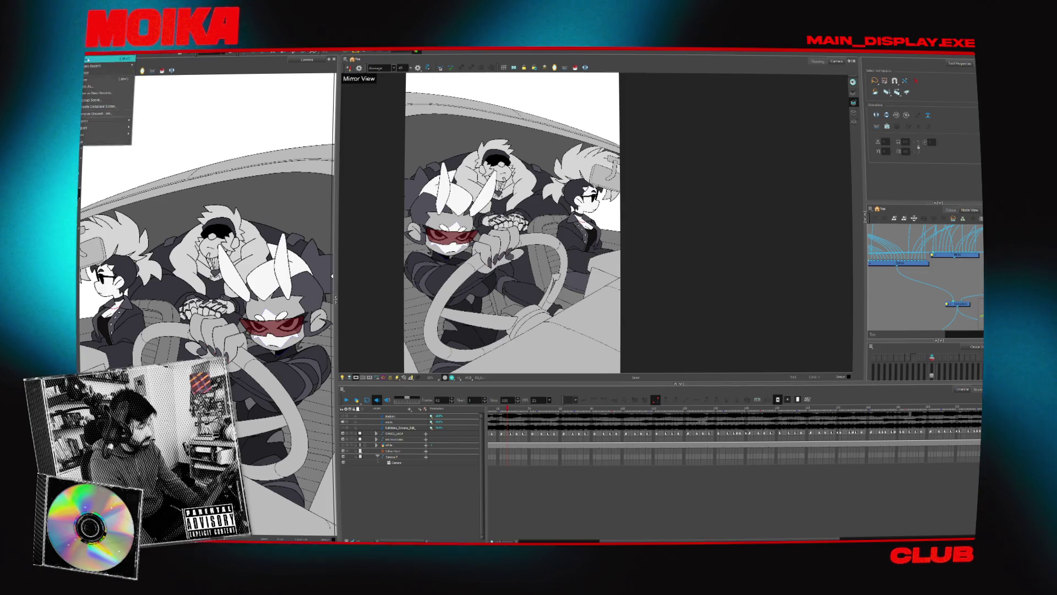
{"action": "left_click", "coordinate": [148, 122]}
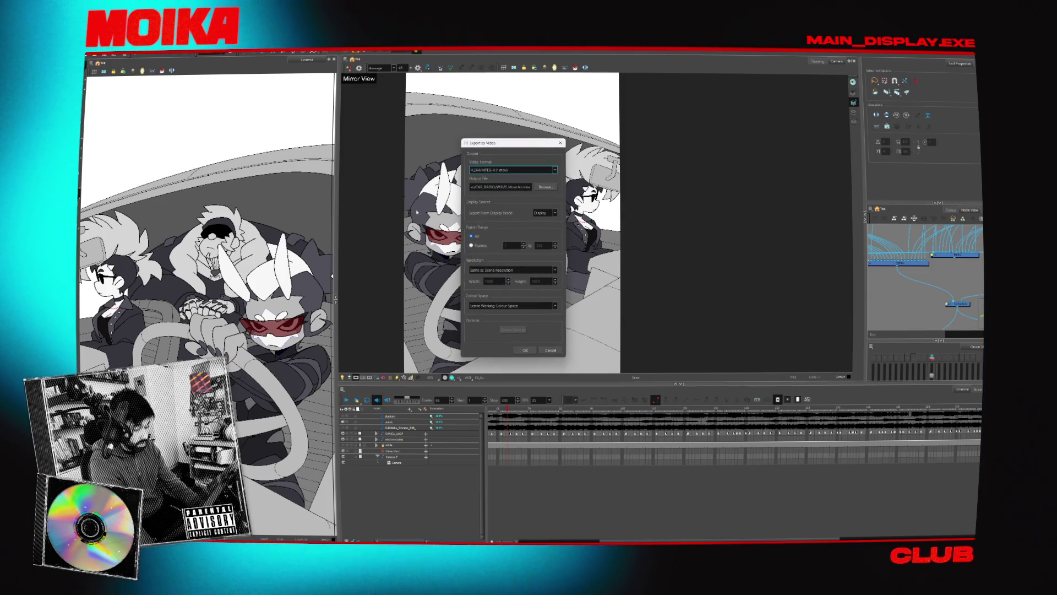
{"action": "left_click", "coordinate": [545, 187]}
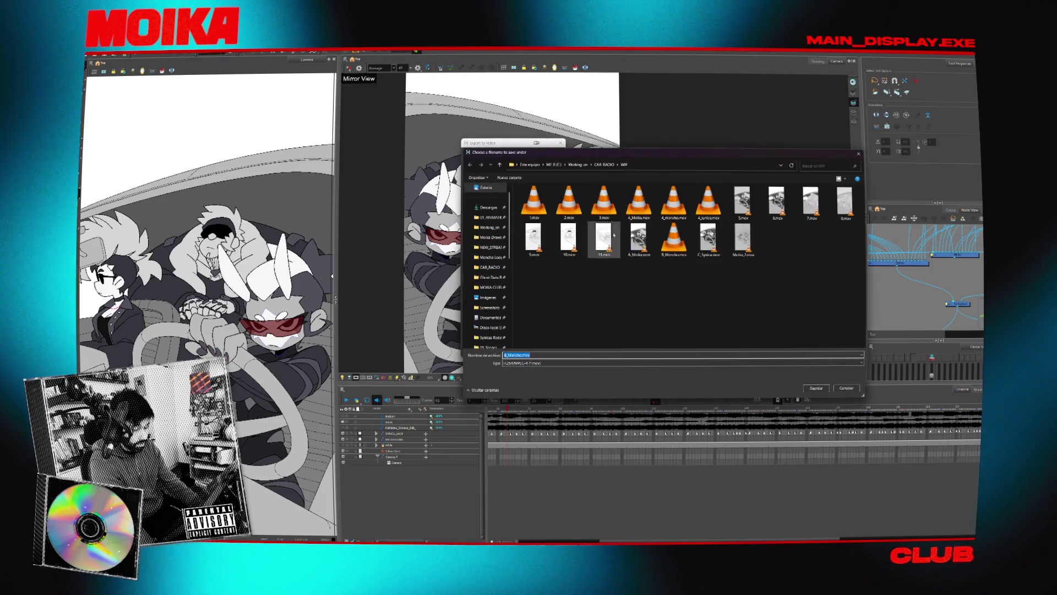
{"action": "double_click", "coordinate": [712, 247]}
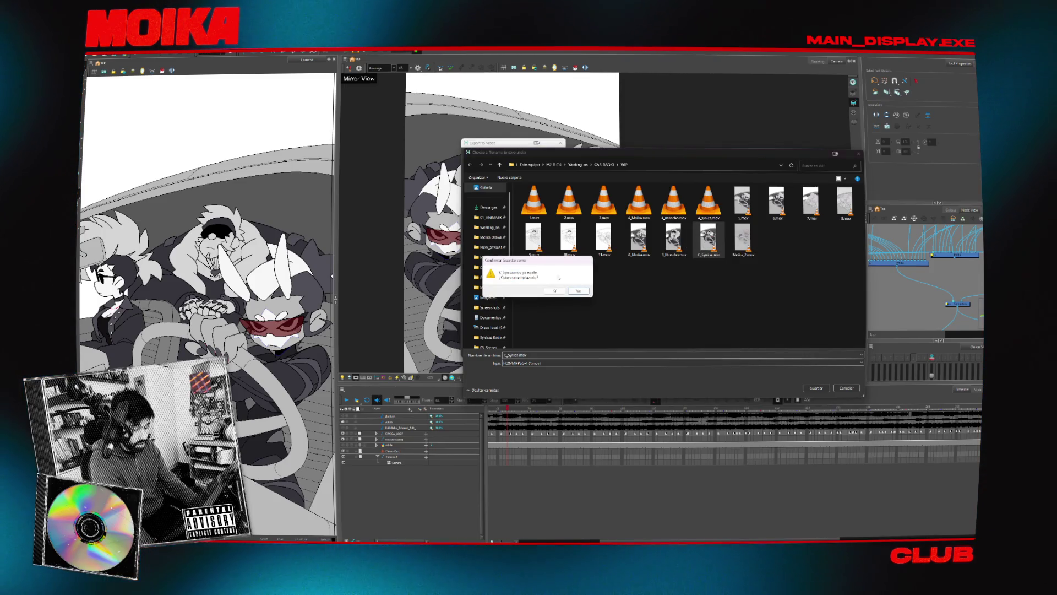
{"action": "left_click", "coordinate": [560, 292]}
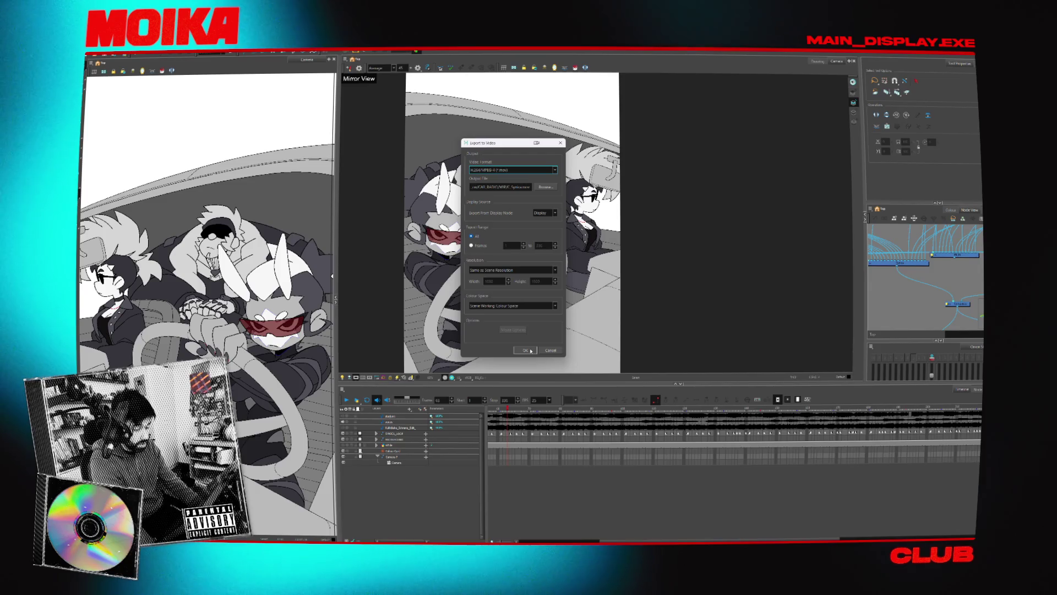
Start the movie export, confirming the overwrite, and switch to After Effects.
{"action": "left_click", "coordinate": [525, 350]}
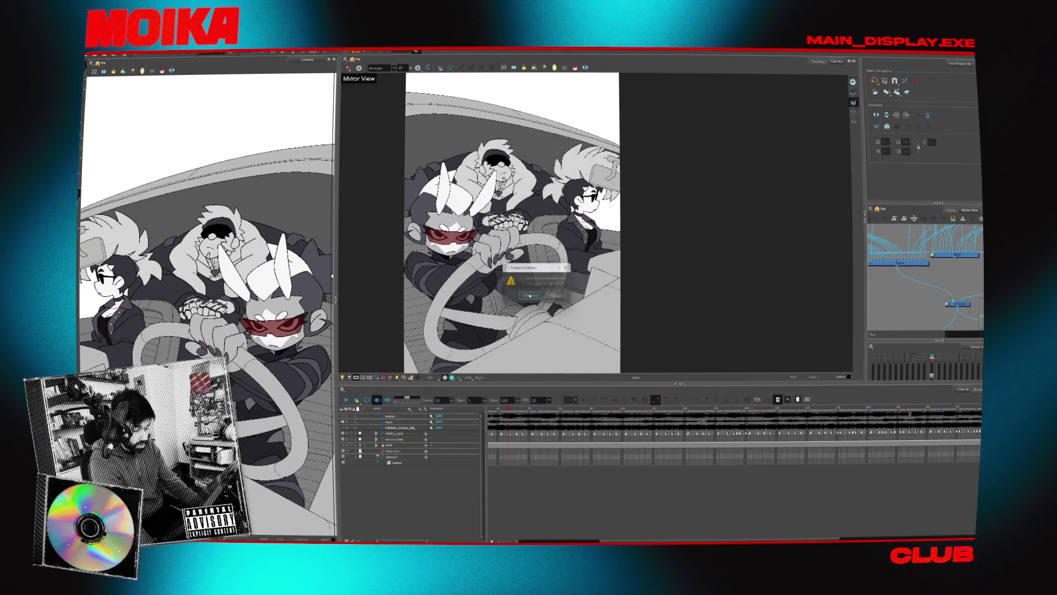
{"action": "left_click", "coordinate": [530, 296]}
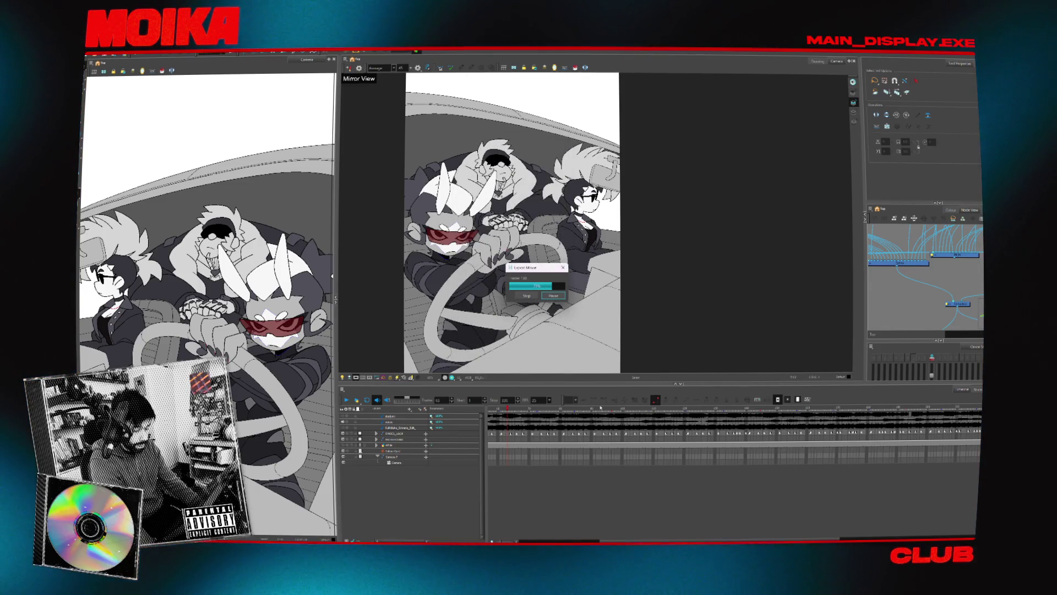
{"action": "mouse_move", "coordinate": [620, 480]}
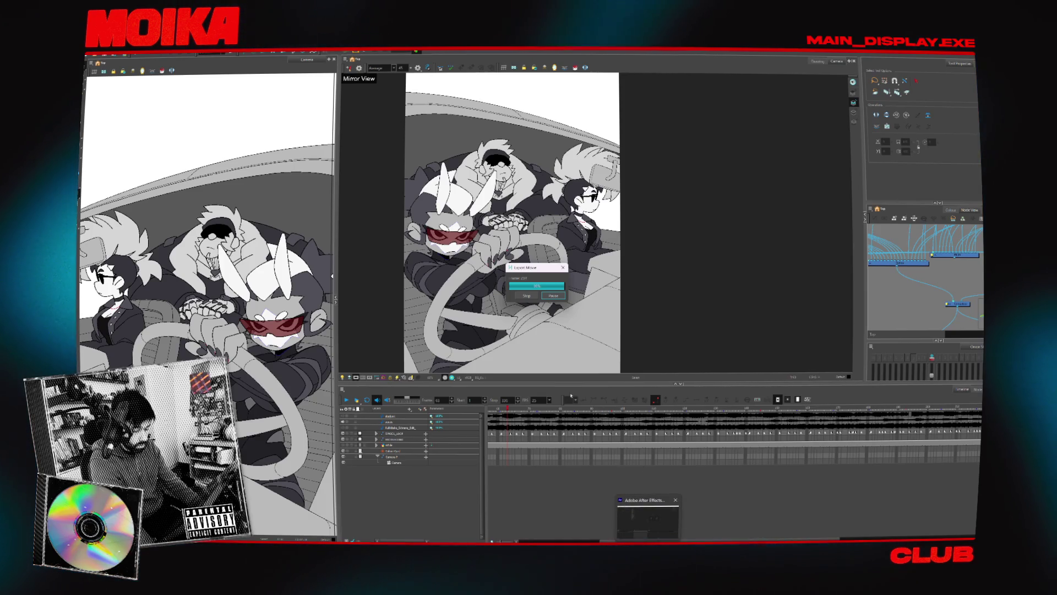
{"action": "key", "text": "alt+Tab"}
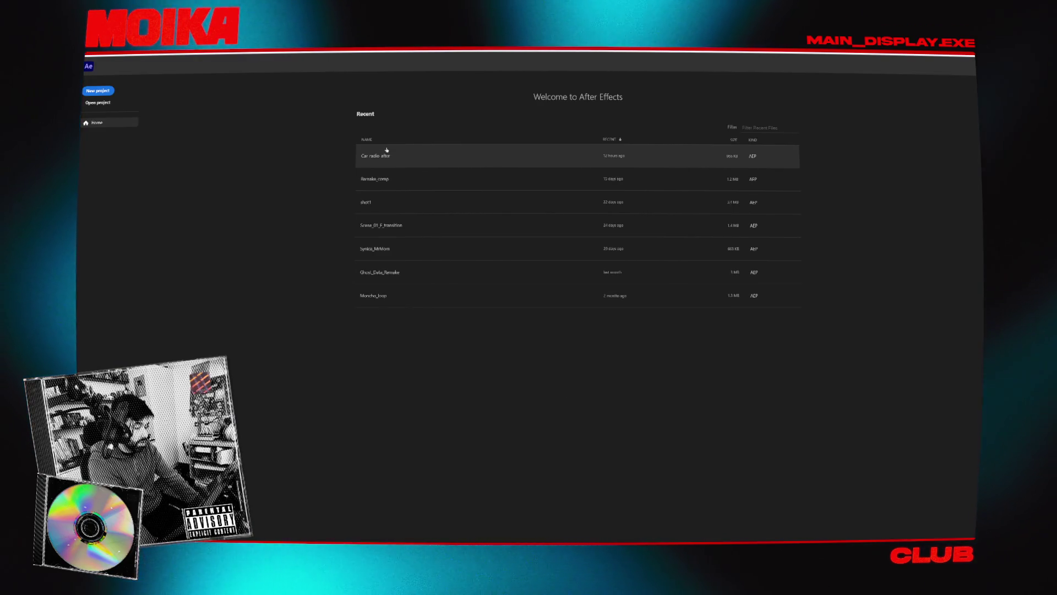
Open the 'Car radio after' project and scrub the composition, toggling zoom between 50% and 100%.
{"action": "left_click", "coordinate": [387, 150]}
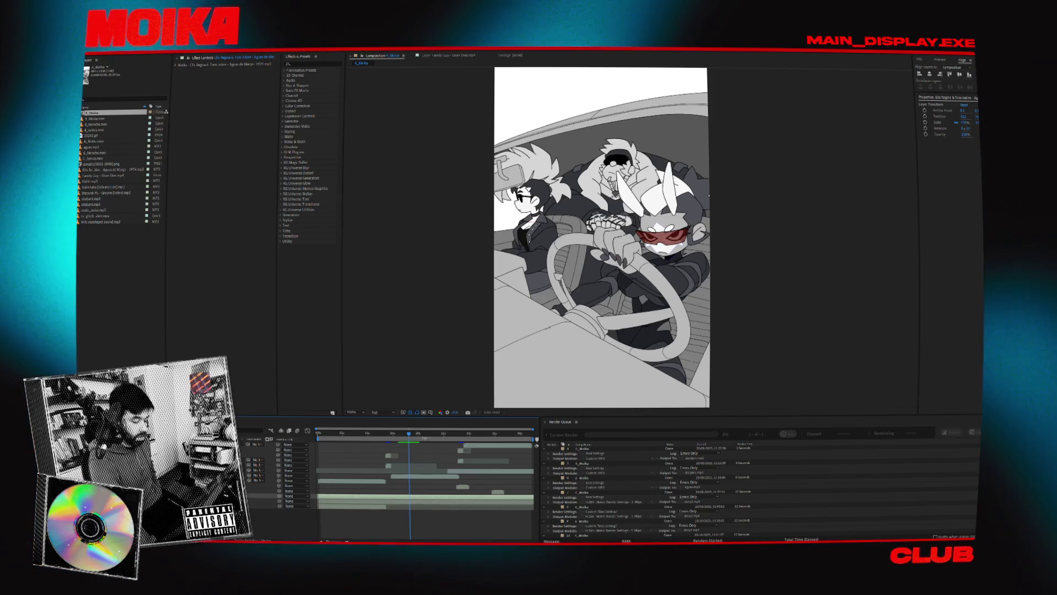
{"action": "mouse_move", "coordinate": [409, 435]}
{"action": "left_mouse_down"}
{"action": "mouse_move", "coordinate": [456, 446]}
{"action": "mouse_move", "coordinate": [446, 445]}
{"action": "left_mouse_up"}
{"action": "key", "text": "comma"}
{"action": "key", "text": "period"}
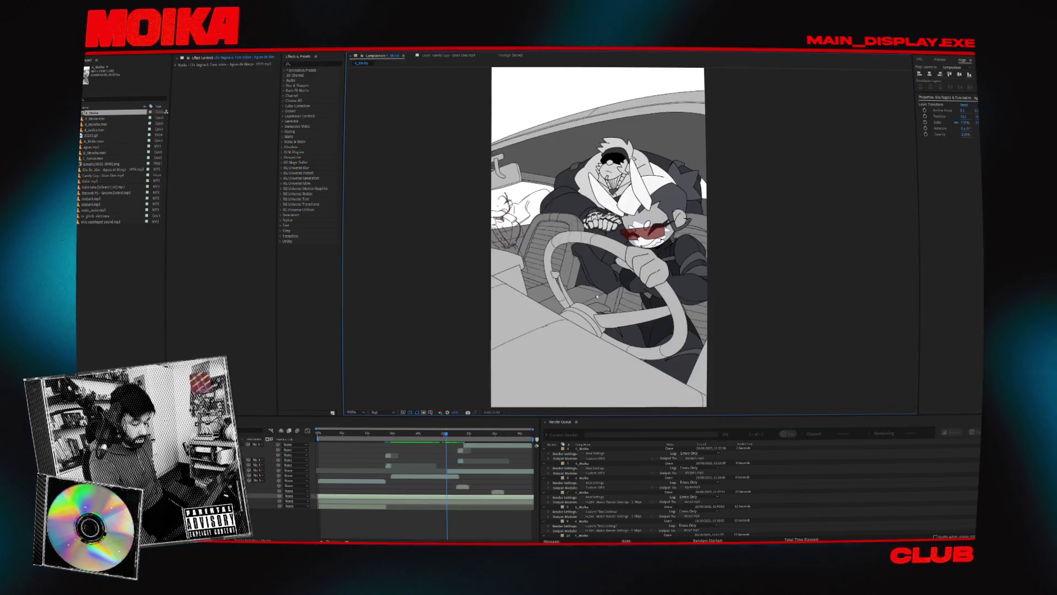
{"action": "left_click", "coordinate": [418, 439]}
{"action": "mouse_move", "coordinate": [418, 438]}
{"action": "left_mouse_down"}
{"action": "mouse_move", "coordinate": [359, 441]}
{"action": "mouse_move", "coordinate": [470, 447]}
{"action": "mouse_move", "coordinate": [374, 449]}
{"action": "mouse_move", "coordinate": [395, 450]}
{"action": "mouse_move", "coordinate": [377, 449]}
{"action": "mouse_move", "coordinate": [391, 450]}
{"action": "mouse_move", "coordinate": [380, 436]}
{"action": "left_mouse_up"}
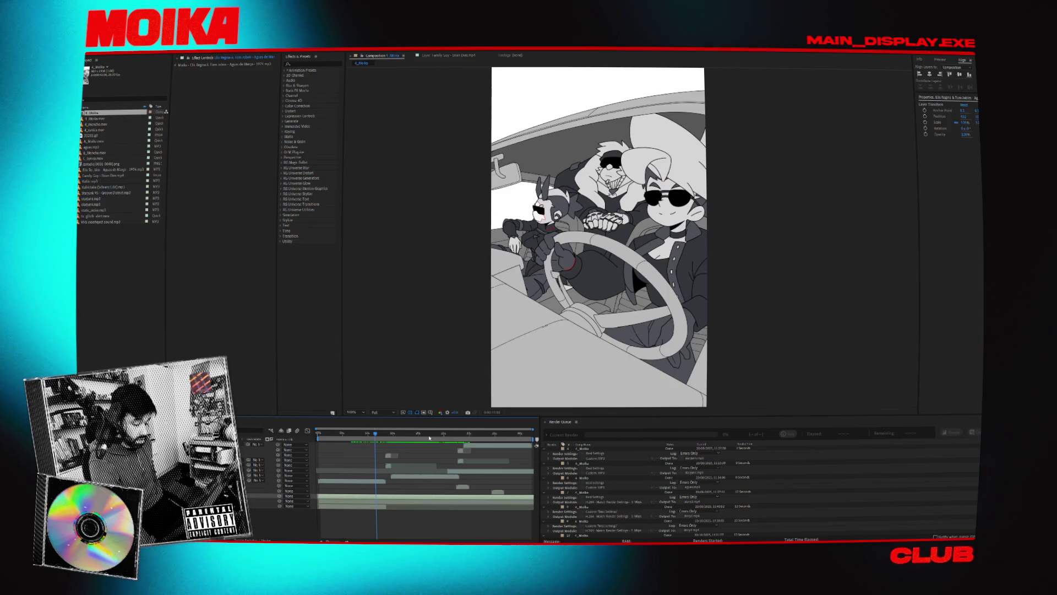
{"action": "left_click", "coordinate": [478, 438]}
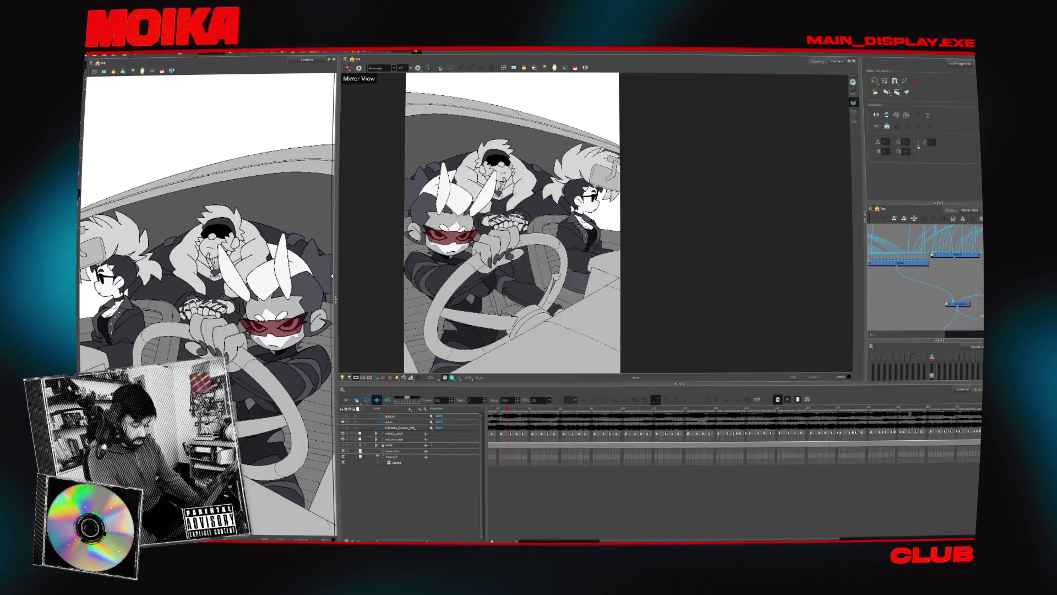
With the Transform tool, select the Camera layer and play the shot through to frame 121.
{"action": "key", "text": "shift+t"}
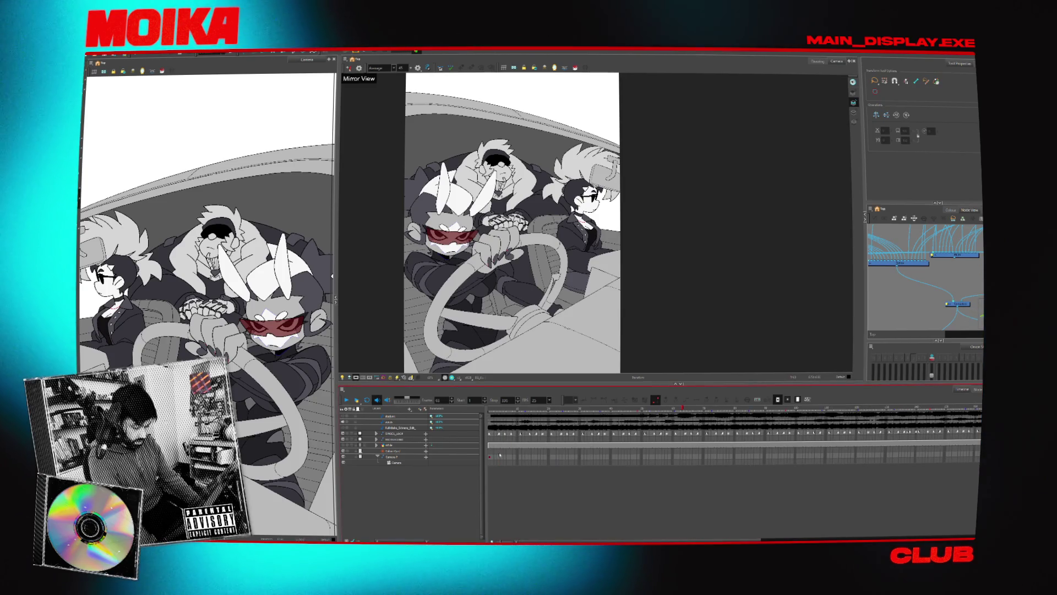
{"action": "left_click", "coordinate": [489, 456]}
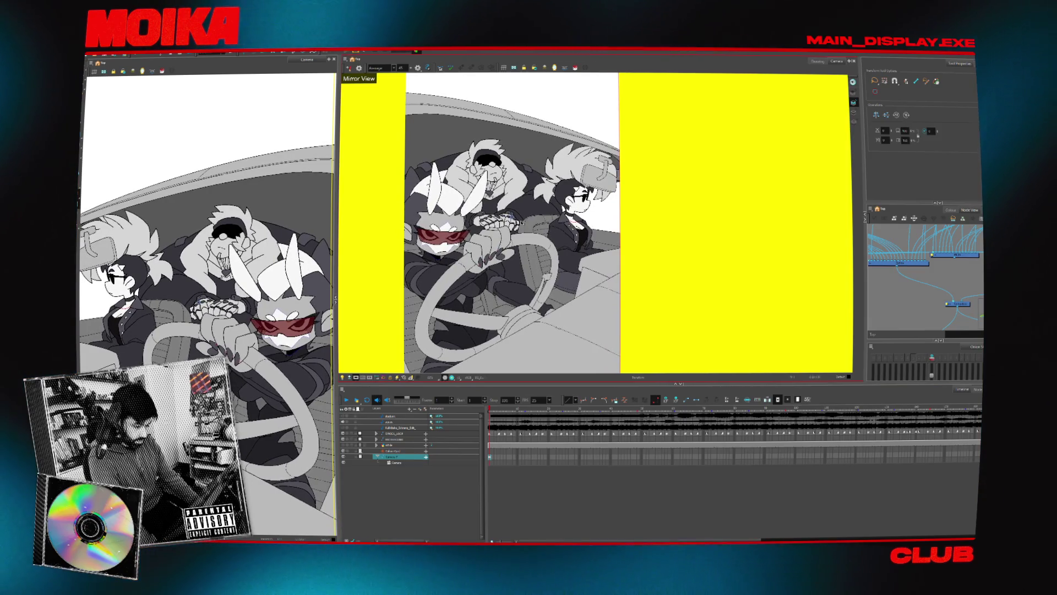
{"action": "key", "text": "Return"}
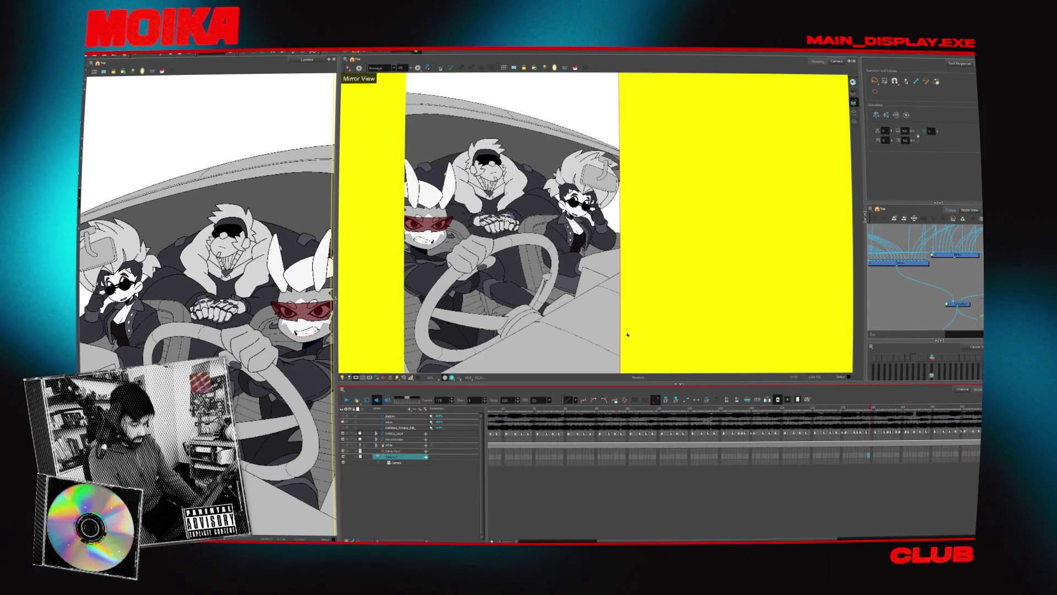
{"action": "scroll", "coordinate": [602, 287], "scroll_direction": "down", "scroll_amount": 5}
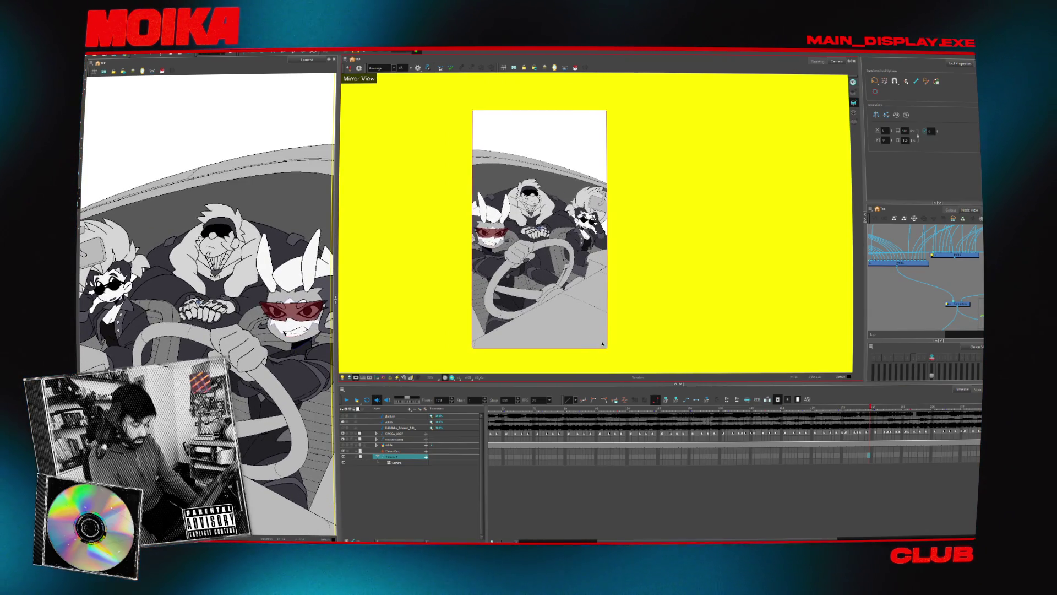
{"action": "key", "text": "Escape"}
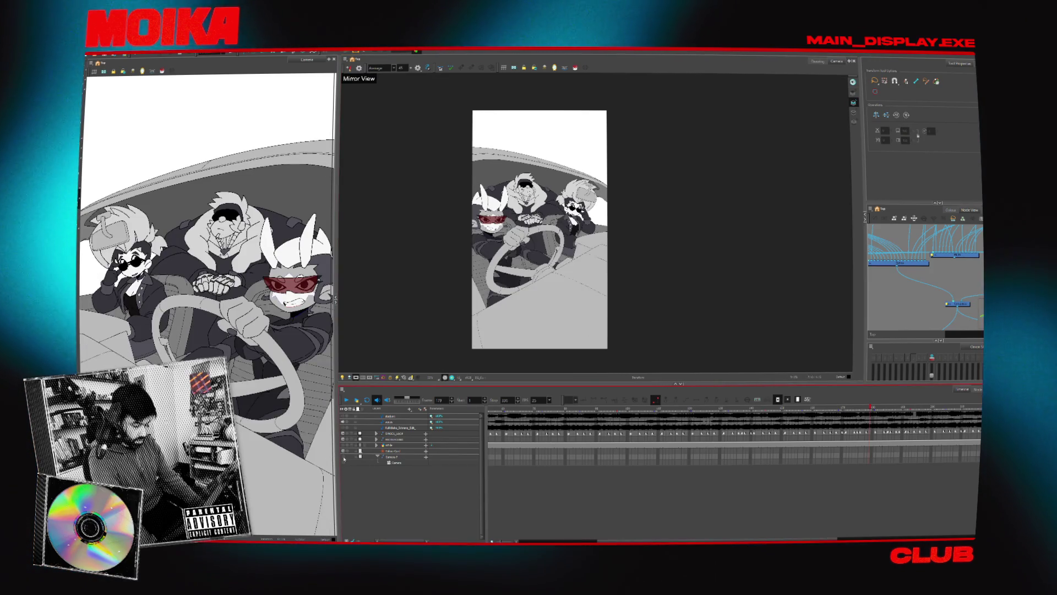
Reselect the Camera layer, inspect a drawing, then clear the selection and replay the shot.
{"action": "left_click", "coordinate": [414, 458]}
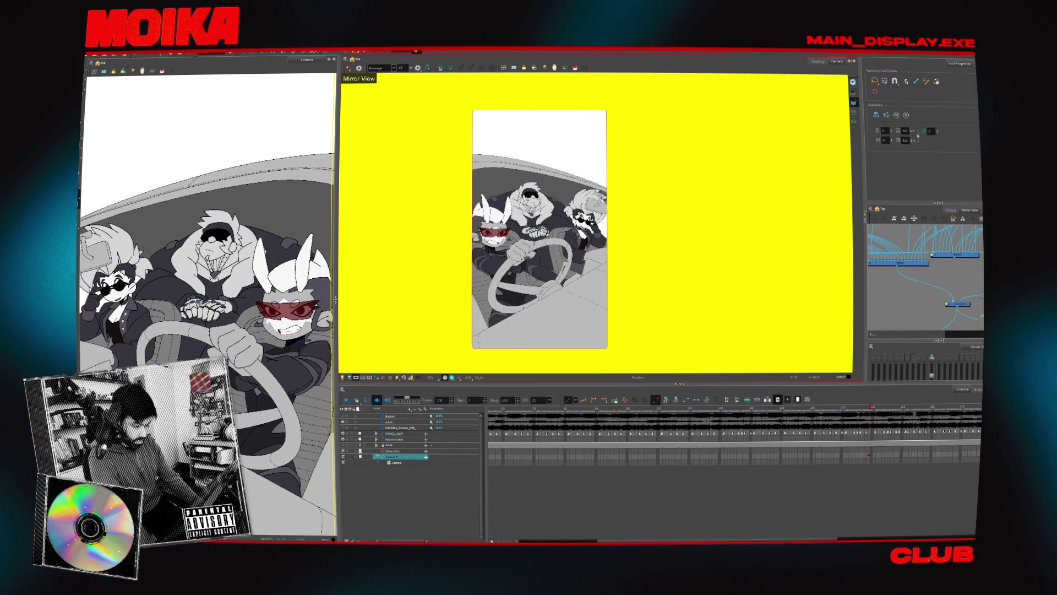
{"action": "left_click", "coordinate": [507, 424]}
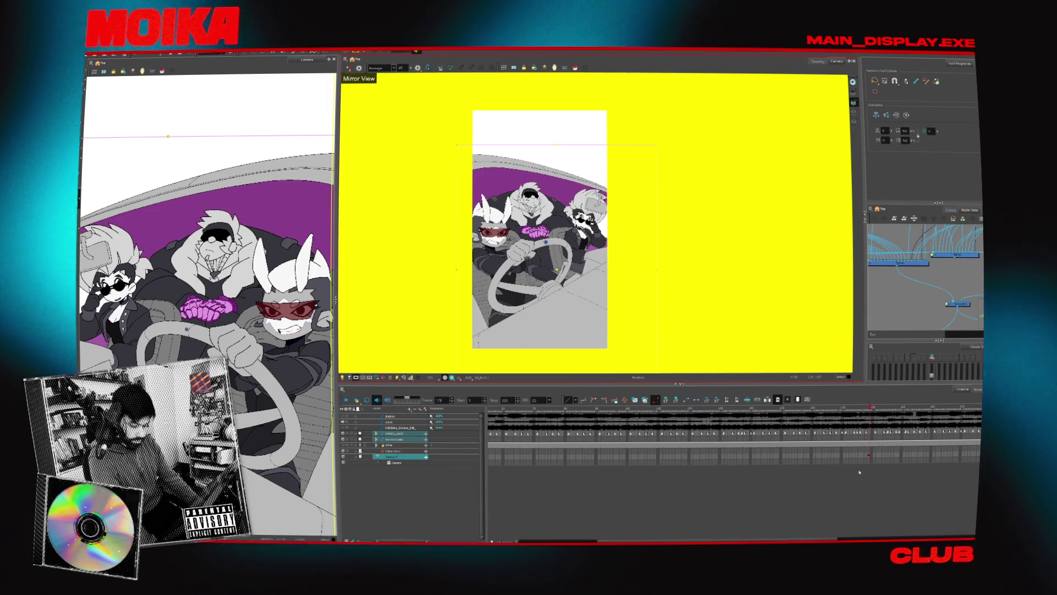
{"action": "left_click", "coordinate": [661, 532]}
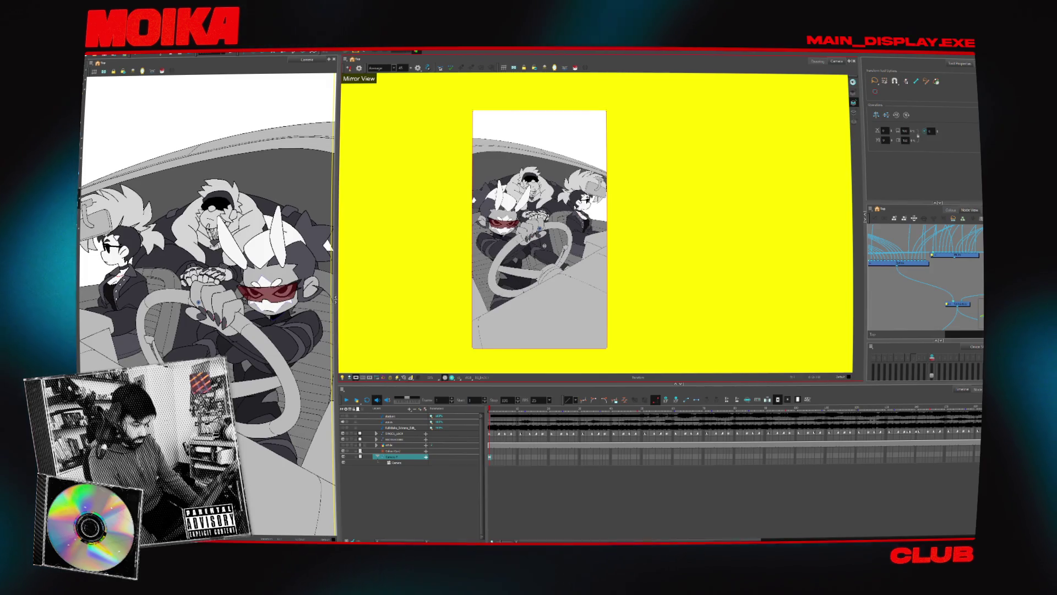
{"action": "scroll", "coordinate": [545, 248], "scroll_direction": "up", "scroll_amount": 2}
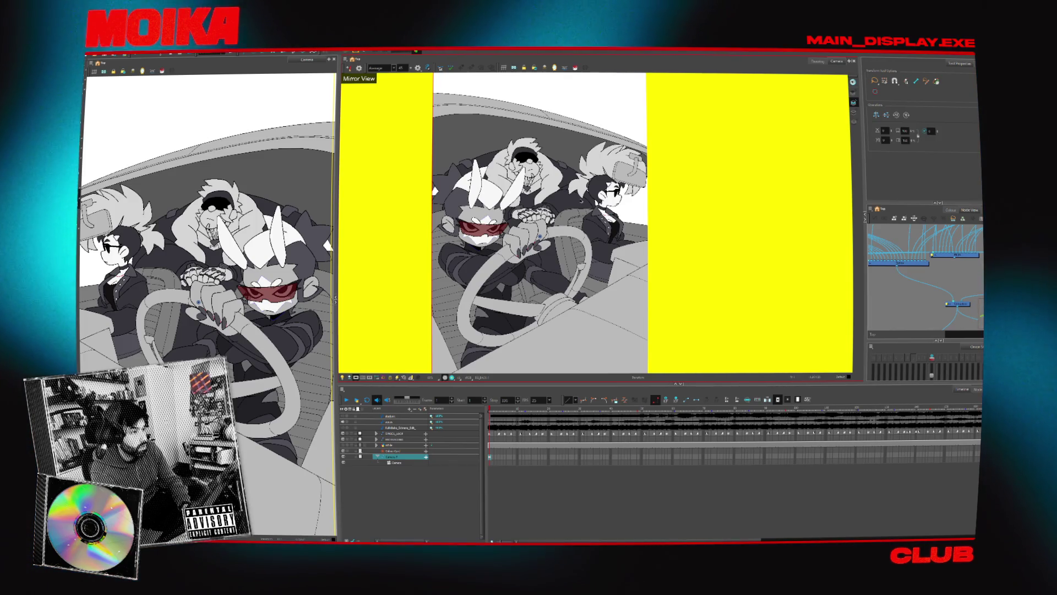
{"action": "key", "text": "alt+s"}
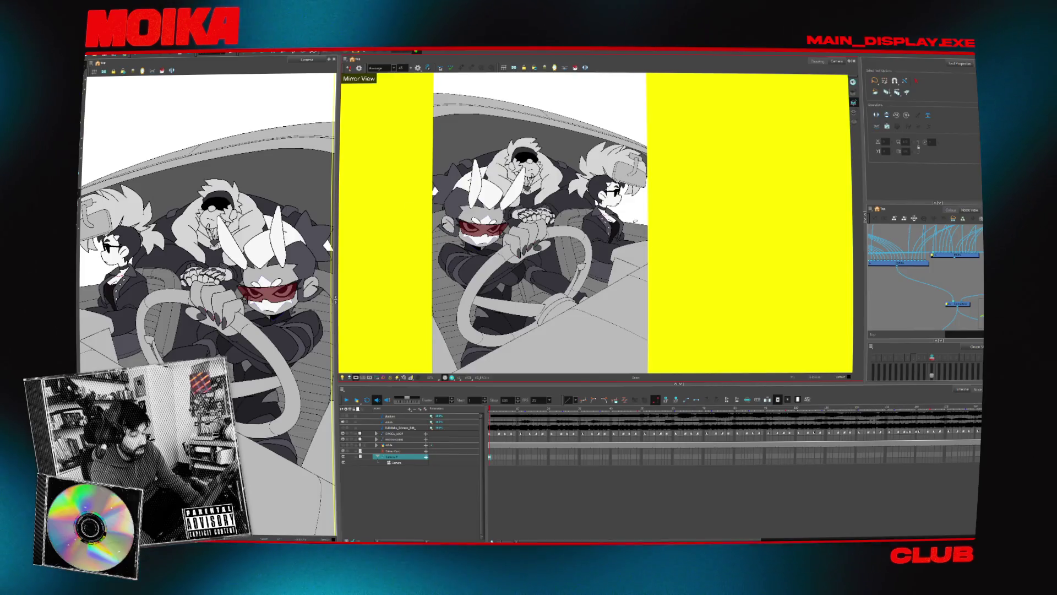
Select frame 39 across four layers, compare drawings, and turn off the yellow backdrop layer.
{"action": "left_click_drag", "start_coordinate": [670, 457], "coordinate": [669, 439]}
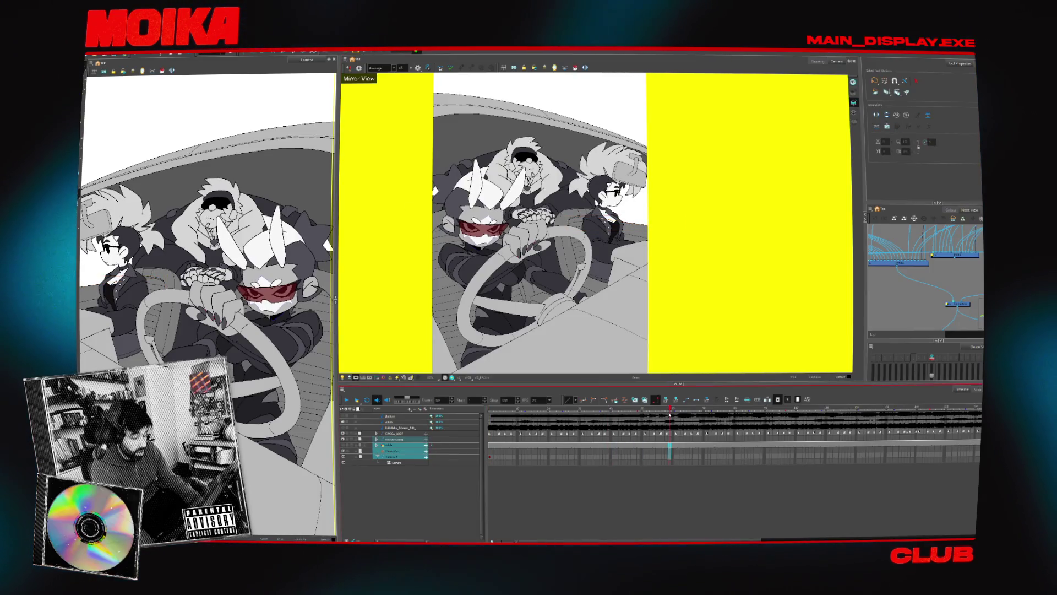
{"action": "scroll", "coordinate": [540, 223], "scroll_direction": "down", "scroll_amount": 1}
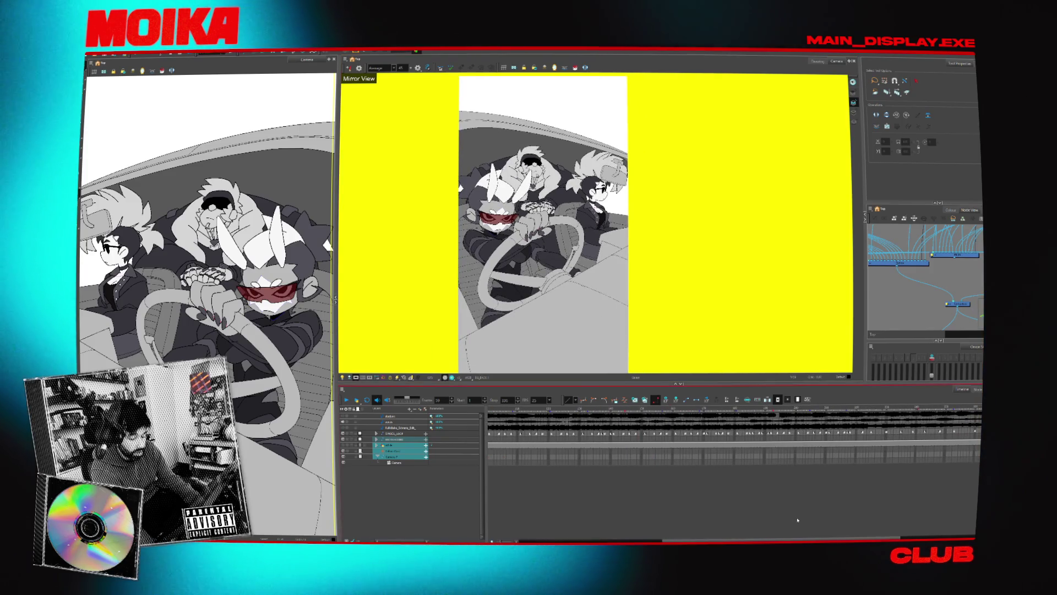
{"action": "left_click", "coordinate": [884, 408]}
{"action": "left_click", "coordinate": [809, 409]}
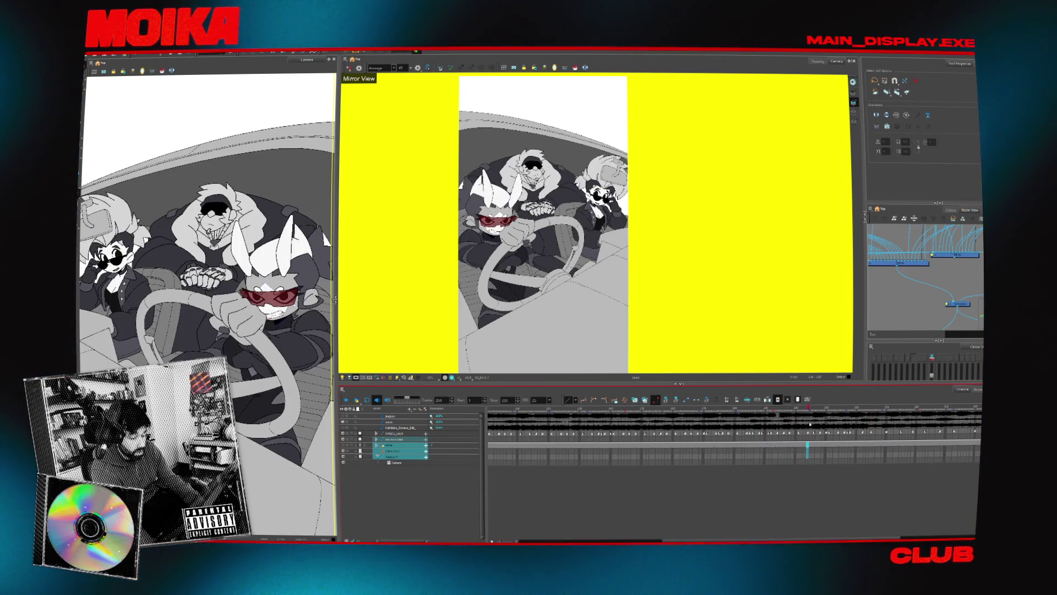
{"action": "scroll", "coordinate": [550, 153], "scroll_direction": "up", "scroll_amount": 1}
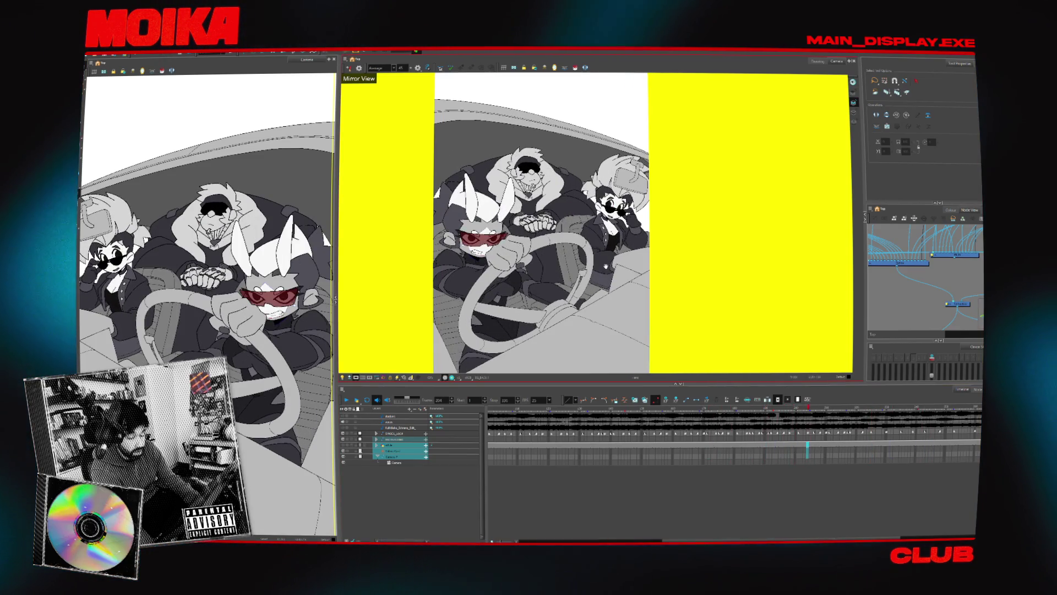
{"action": "scroll", "coordinate": [919, 278], "scroll_direction": "down", "scroll_amount": 2}
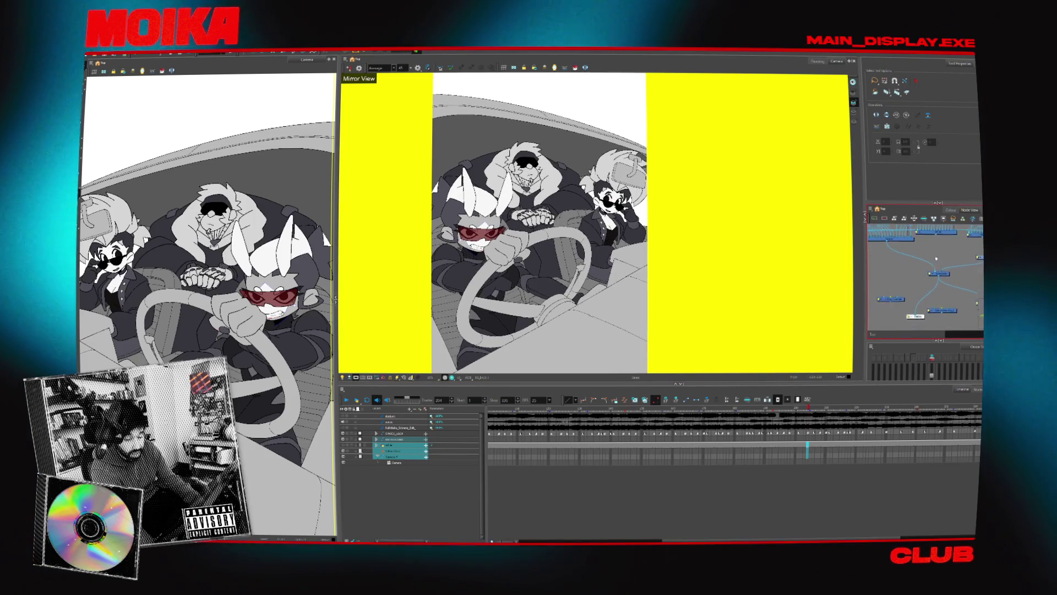
{"action": "key", "text": "Escape"}
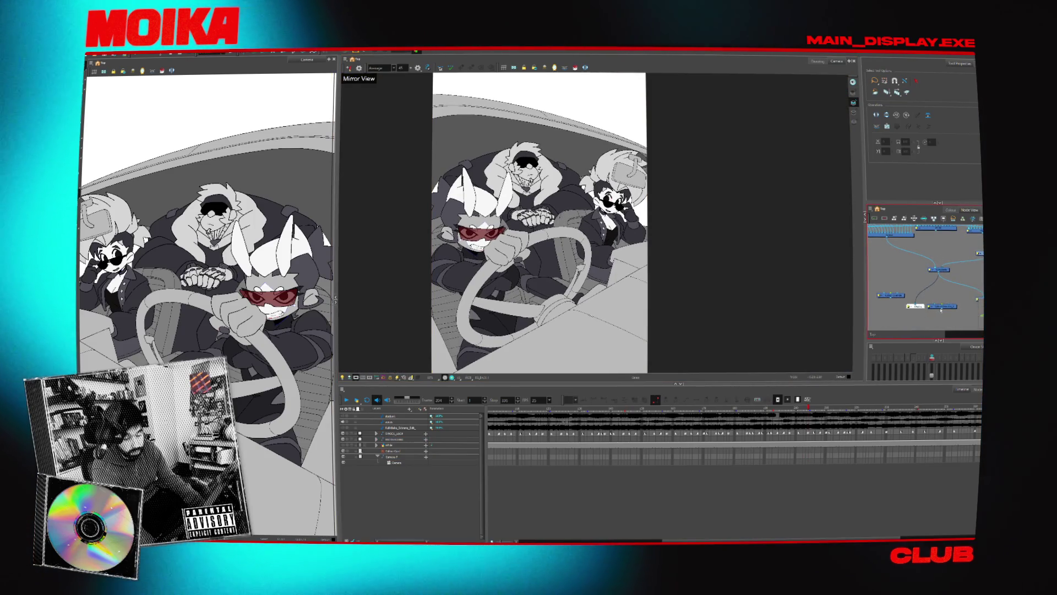
{"action": "left_click", "coordinate": [931, 269]}
Hide the node thumbnail and export the movie again, dismissing the export error message.
{"action": "left_click", "coordinate": [931, 269]}
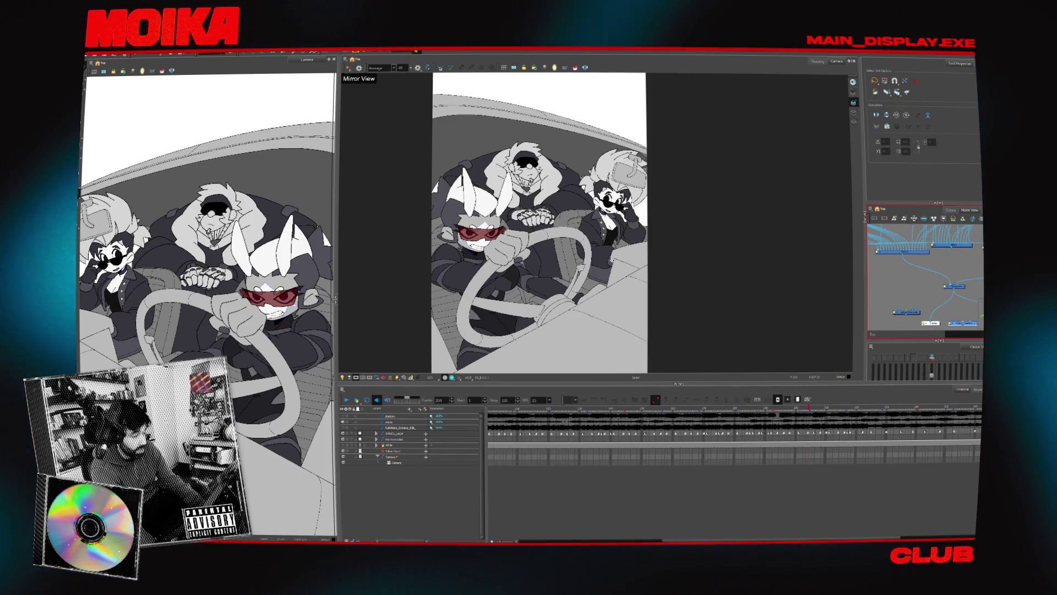
{"action": "left_click", "coordinate": [93, 54]}
{"action": "mouse_move", "coordinate": [91, 128]}
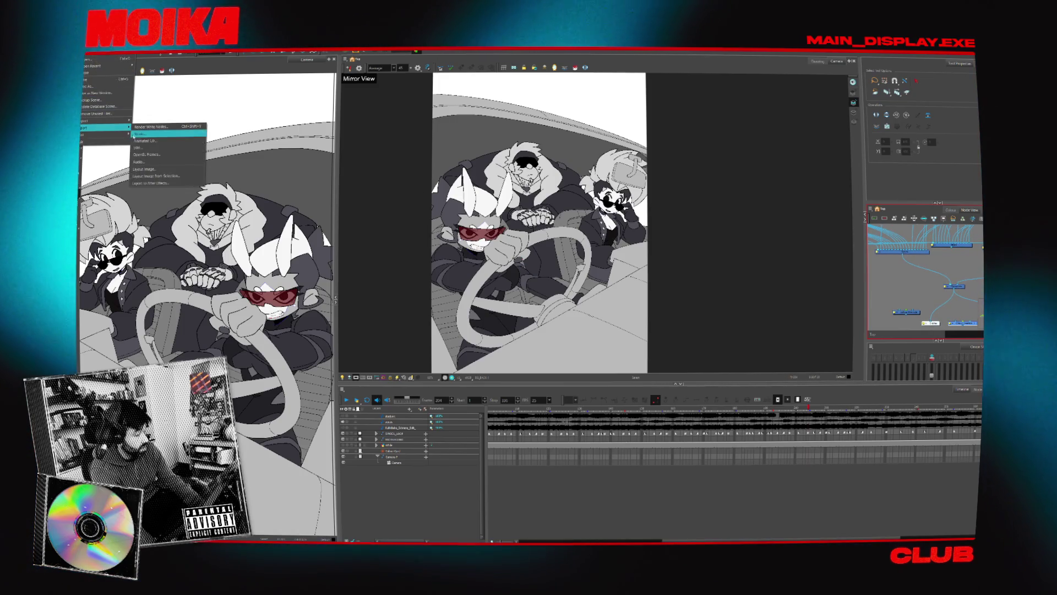
{"action": "left_click", "coordinate": [157, 135]}
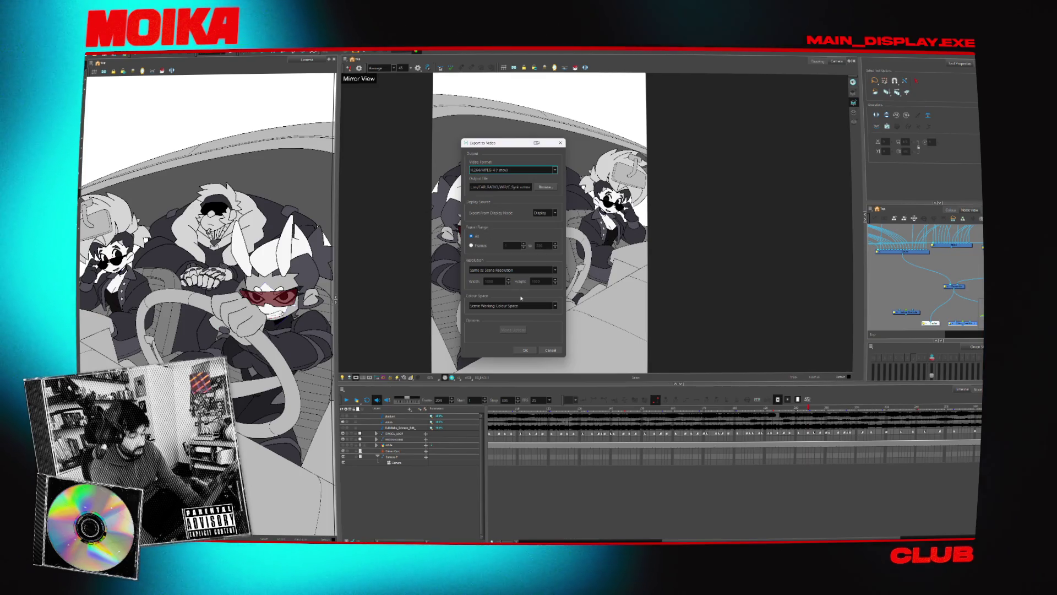
{"action": "left_click", "coordinate": [525, 350]}
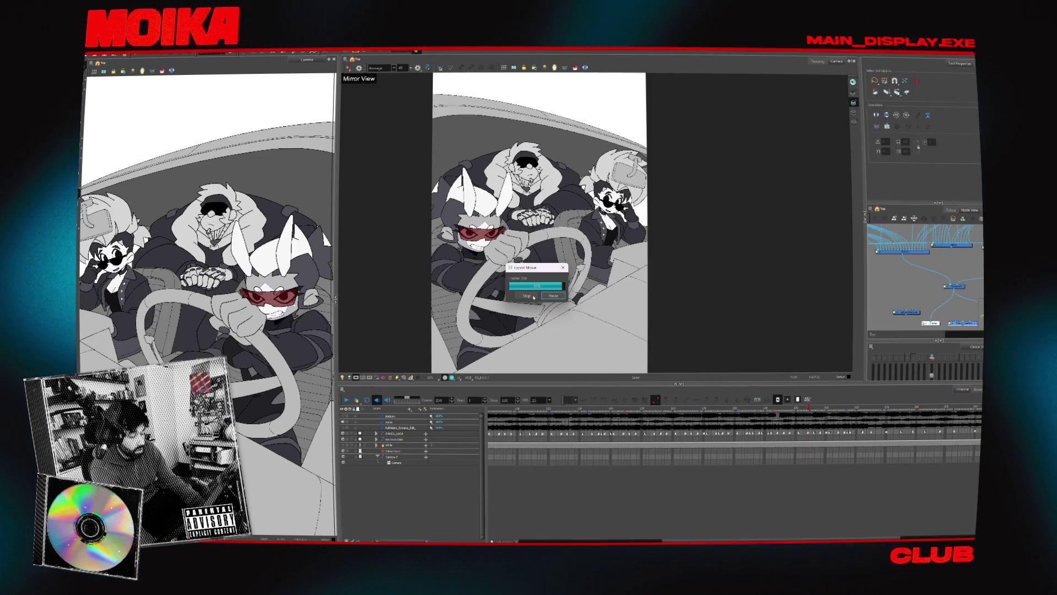
{"action": "key", "text": "Return"}
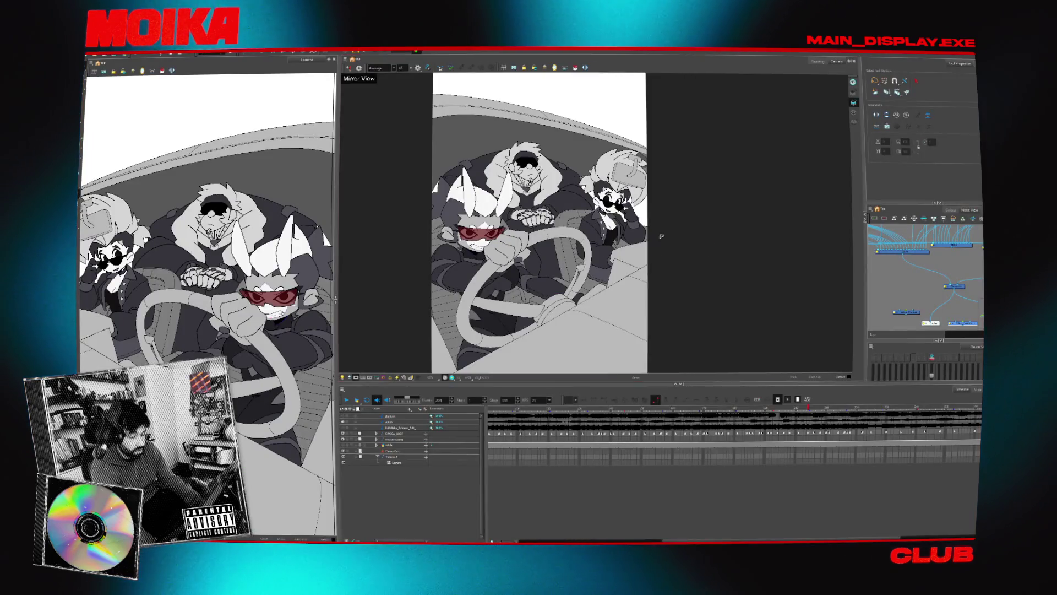
{"action": "left_click", "coordinate": [661, 236]}
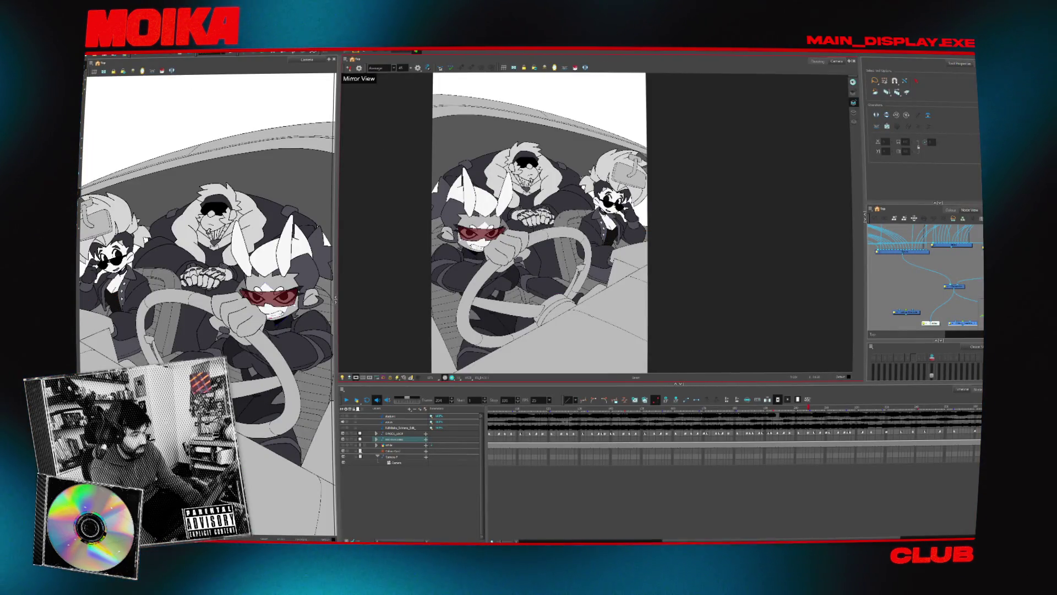
Re-export the movie to video, agreeing to replace the existing C_Synics.mov.
{"action": "mouse_move", "coordinate": [100, 128]}
{"action": "left_click", "coordinate": [145, 133]}
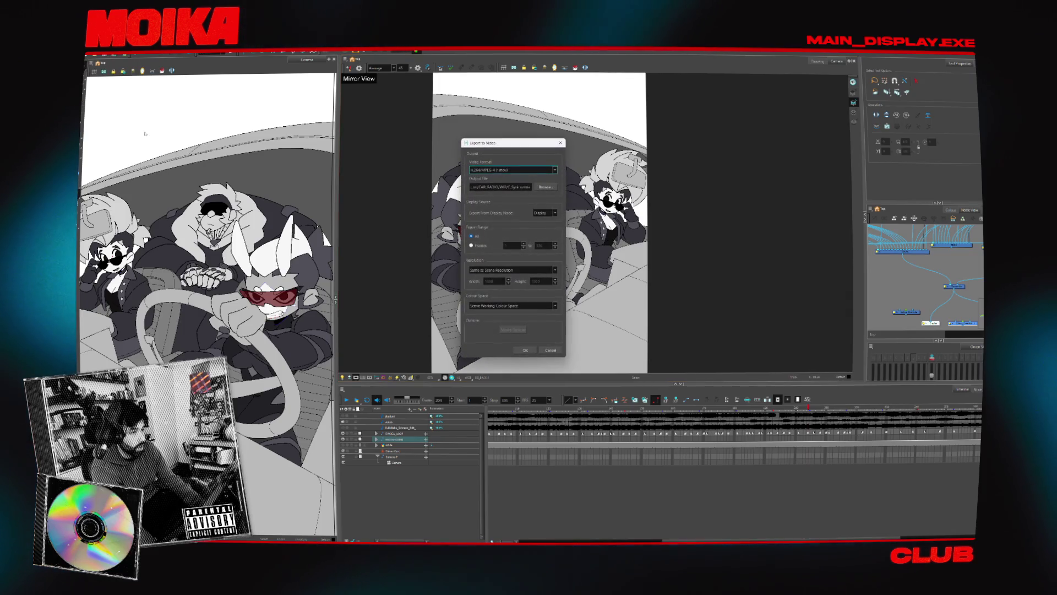
{"action": "left_click", "coordinate": [520, 350]}
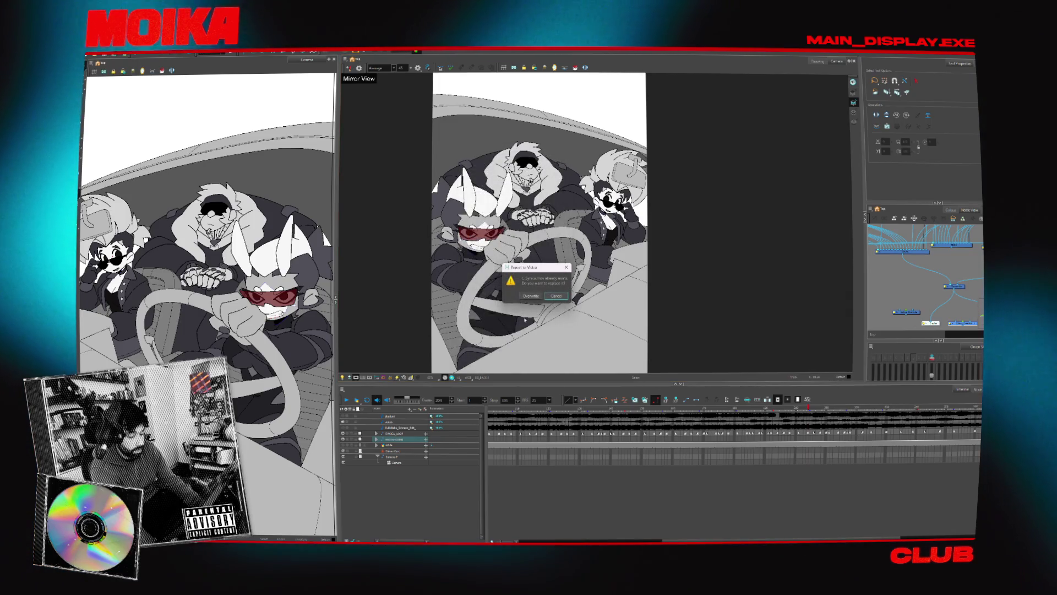
{"action": "left_click", "coordinate": [525, 293]}
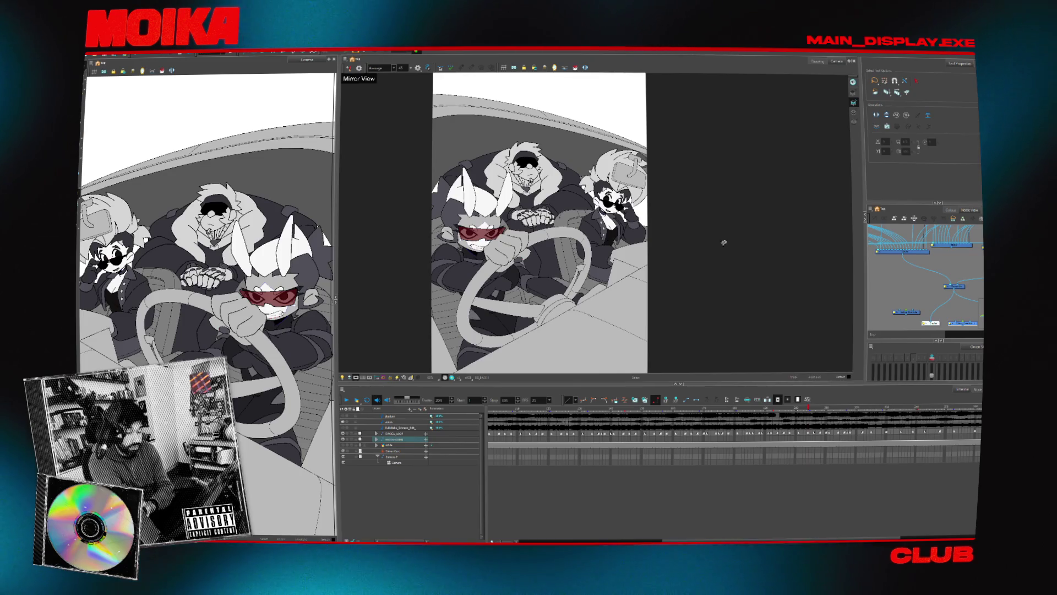
Nudge the Display node up and right and move the central node upward in the graph.
{"action": "scroll", "coordinate": [936, 284], "scroll_direction": "up", "scroll_amount": 1}
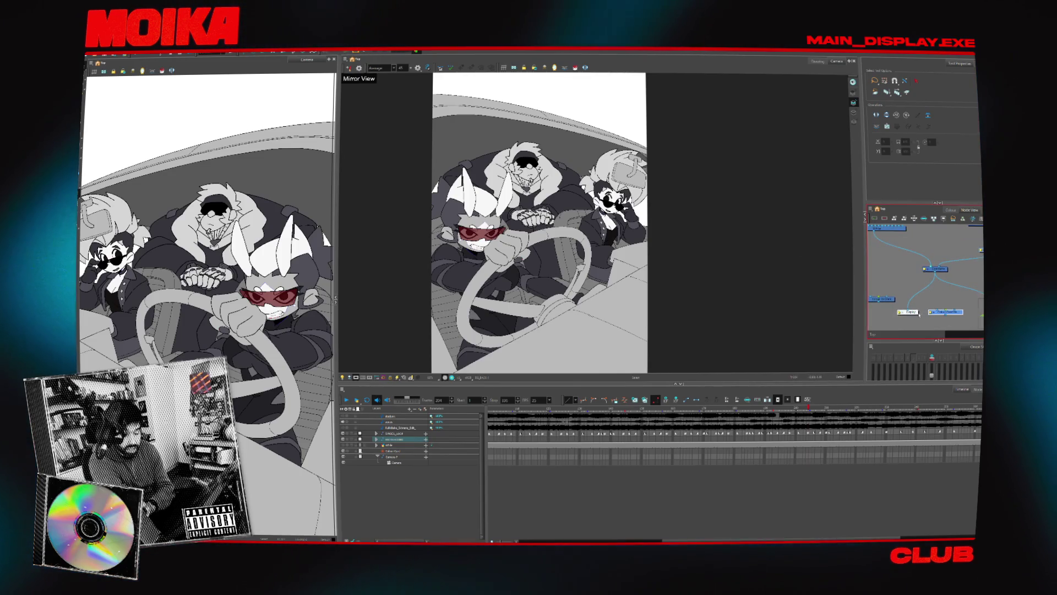
{"action": "left_click_drag", "start_coordinate": [909, 312], "coordinate": [911, 308]}
{"action": "left_click_drag", "start_coordinate": [935, 269], "coordinate": [934, 262]}
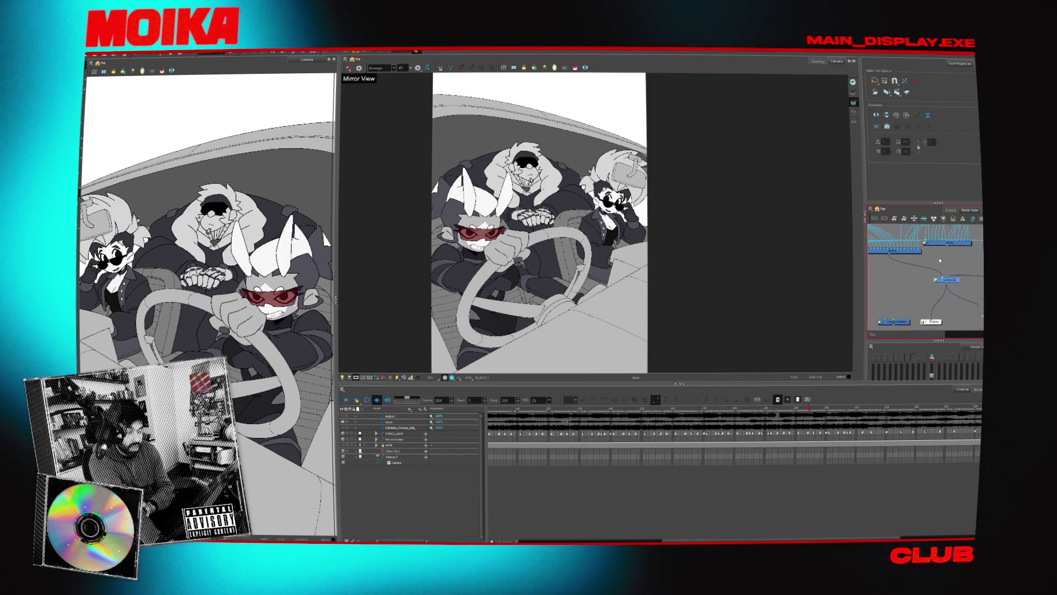
{"action": "scroll", "coordinate": [933, 272], "scroll_direction": "down", "scroll_amount": 2}
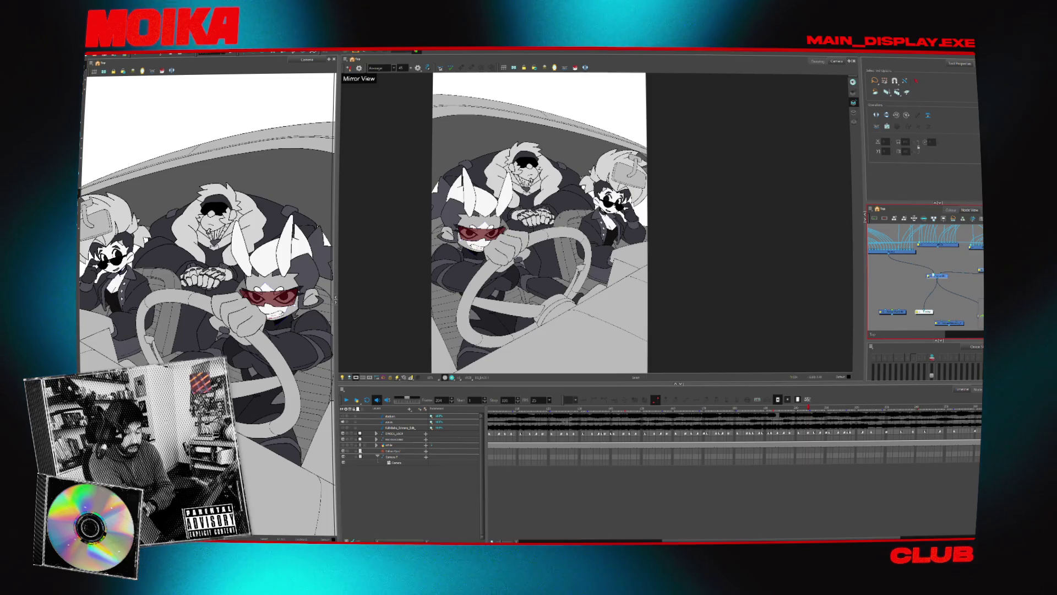
Restore the accidentally deleted layers, export over B_Moncho.mov, and select the output's connection.
{"action": "key", "text": "Delete"}
{"action": "key", "text": "ctrl+z"}
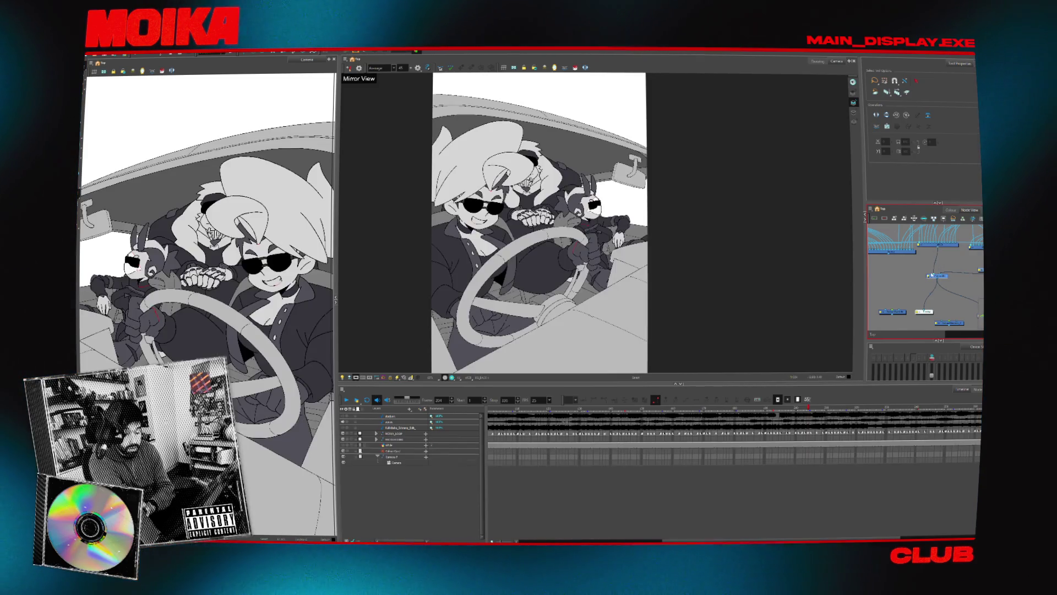
{"action": "key", "text": "alt+f"}
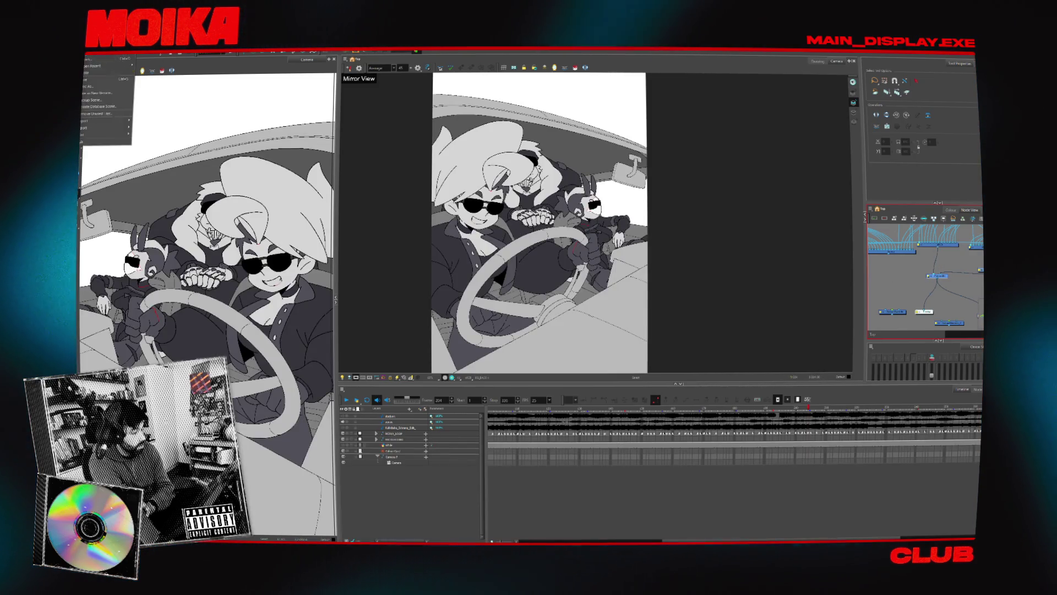
{"action": "mouse_move", "coordinate": [91, 128]}
{"action": "left_click", "coordinate": [160, 128]}
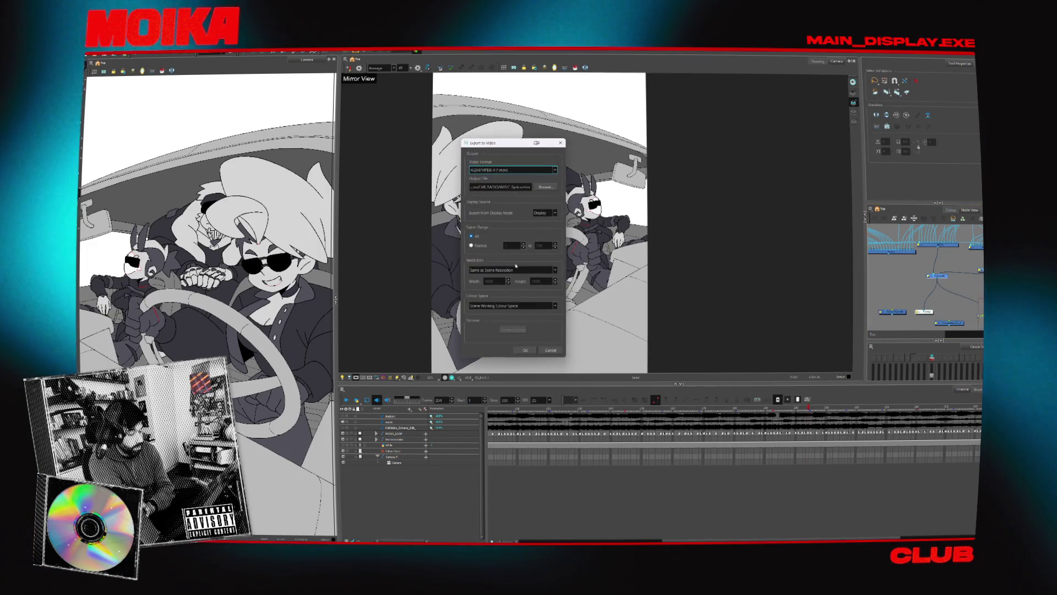
{"action": "left_click", "coordinate": [543, 187]}
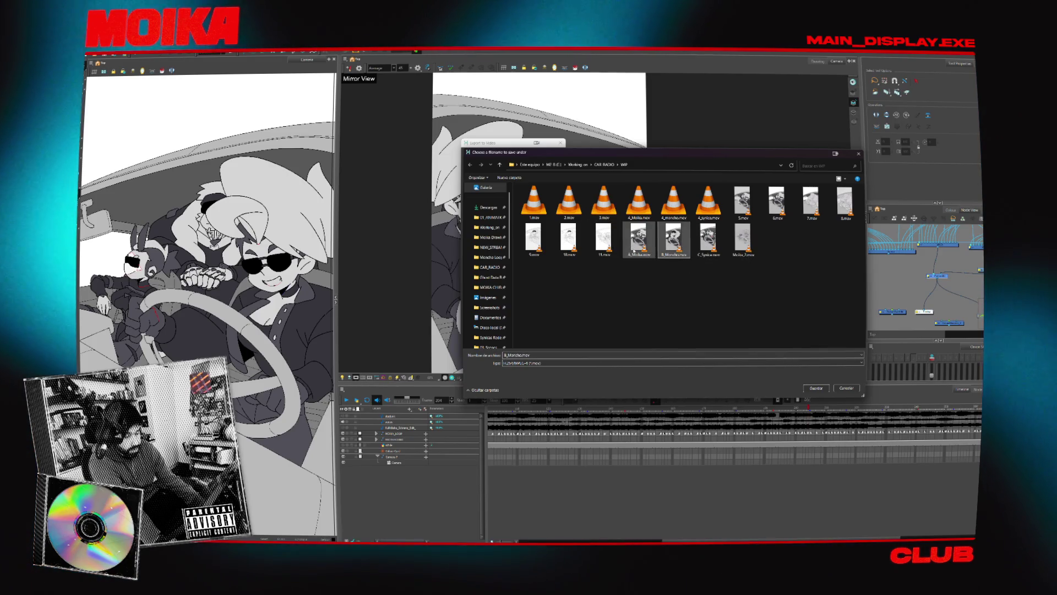
{"action": "double_click", "coordinate": [673, 240]}
{"action": "left_click", "coordinate": [557, 288]}
{"action": "left_click", "coordinate": [525, 350]}
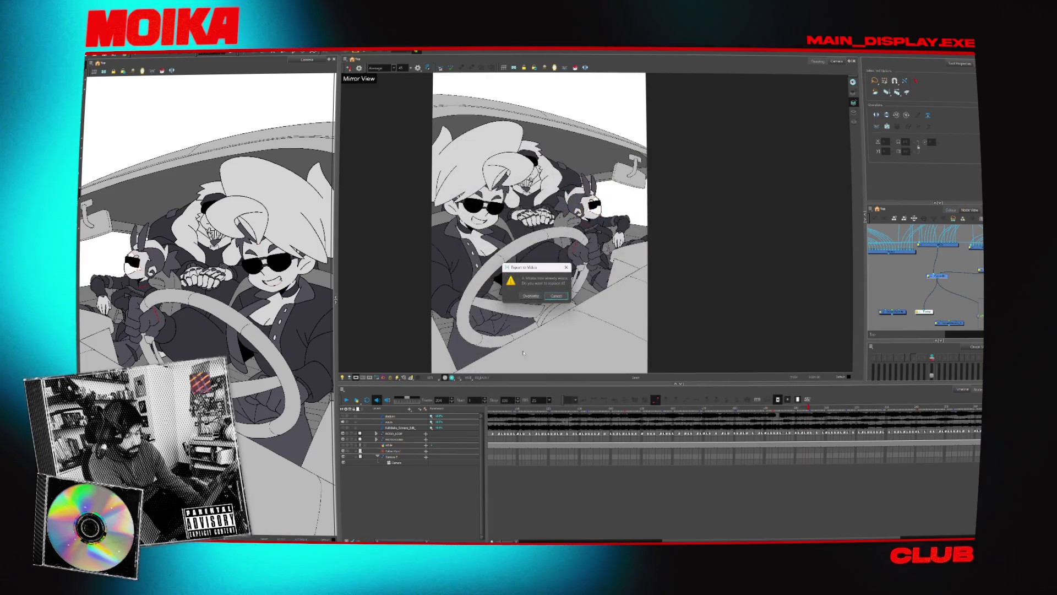
{"action": "left_click", "coordinate": [539, 298]}
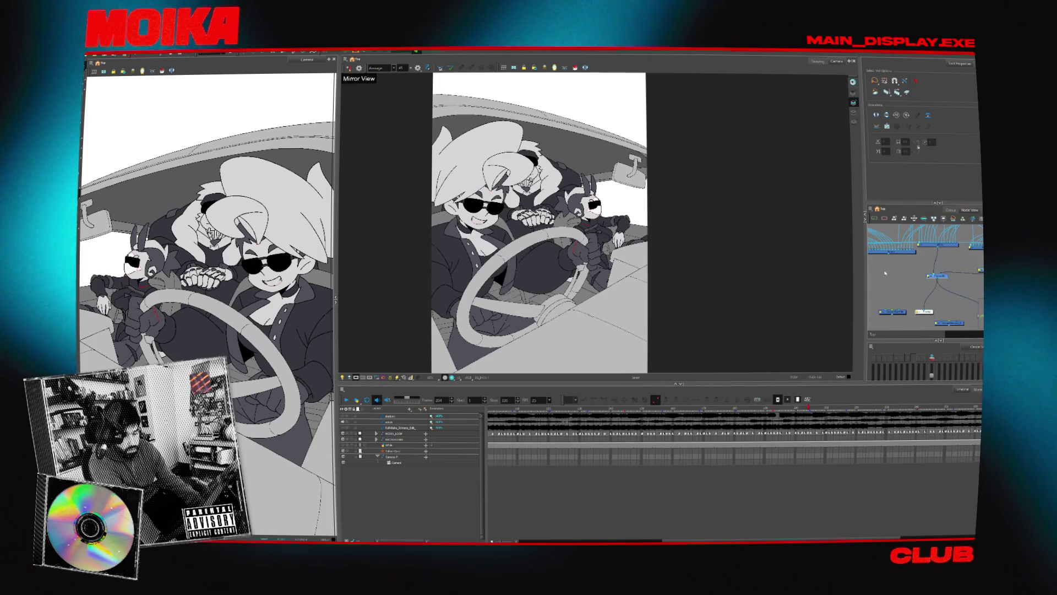
{"action": "left_click", "coordinate": [937, 273]}
Connect the fur-hooded driver shot to the output and export it over C_Synica.mov.
{"action": "key", "text": "Delete"}
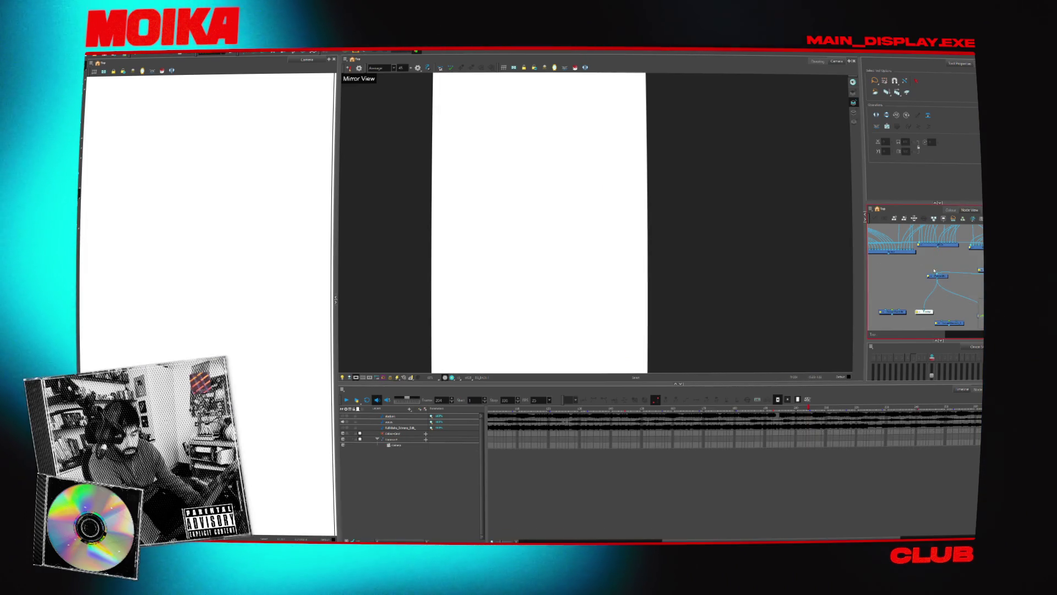
{"action": "left_click_drag", "start_coordinate": [924, 278], "coordinate": [928, 275]}
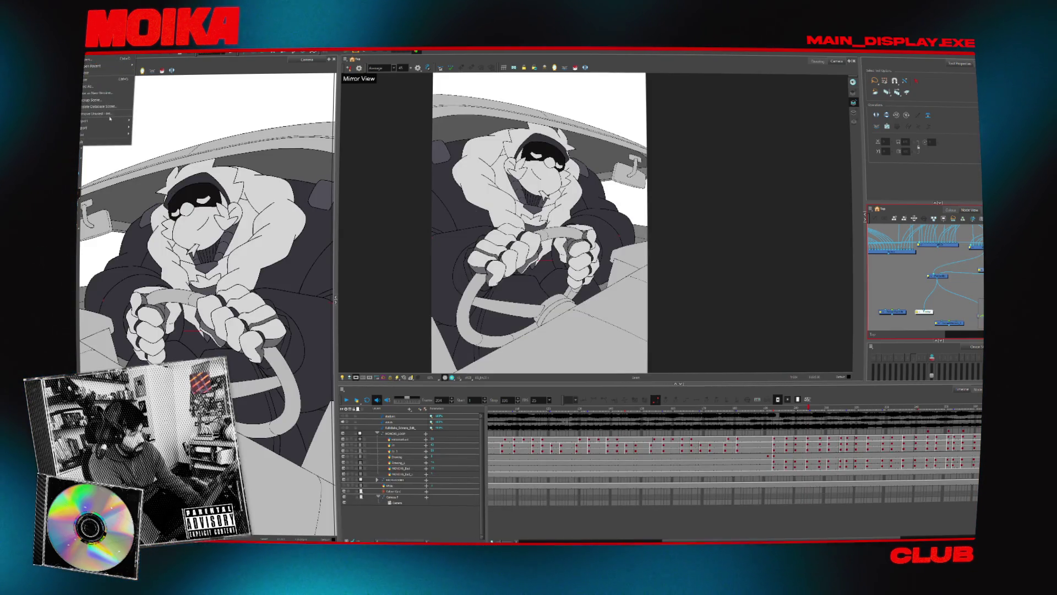
{"action": "left_click", "coordinate": [141, 133]}
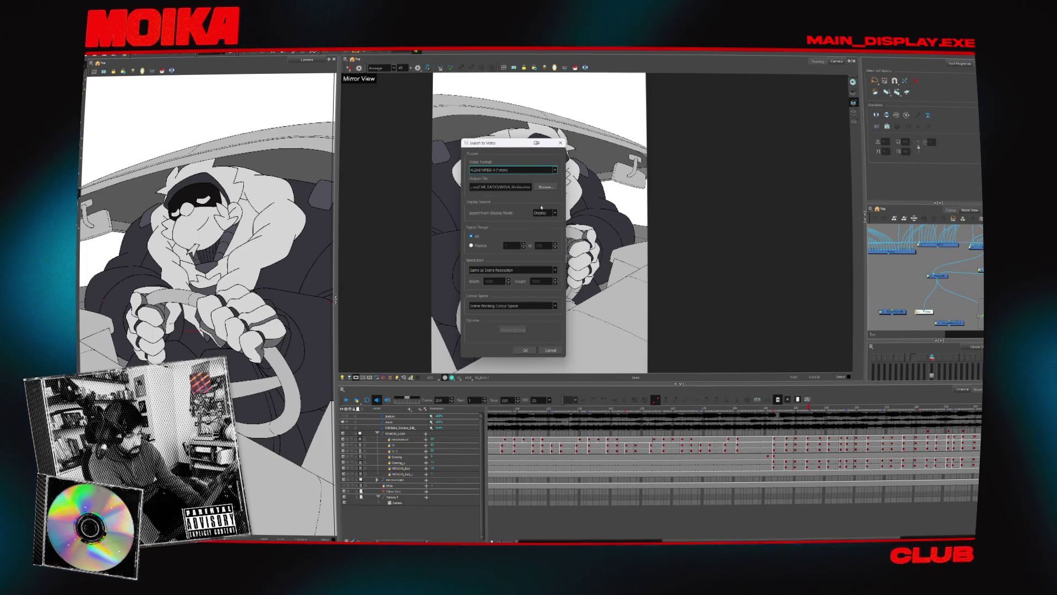
{"action": "left_click", "coordinate": [545, 187]}
{"action": "double_click", "coordinate": [707, 240]}
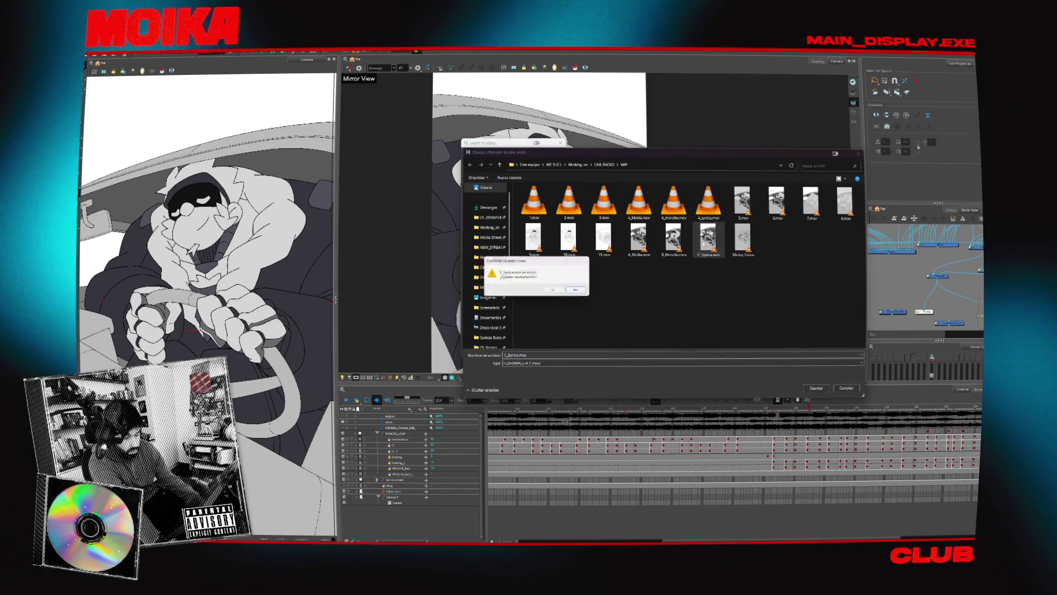
{"action": "left_click", "coordinate": [545, 291]}
{"action": "left_click", "coordinate": [518, 352]}
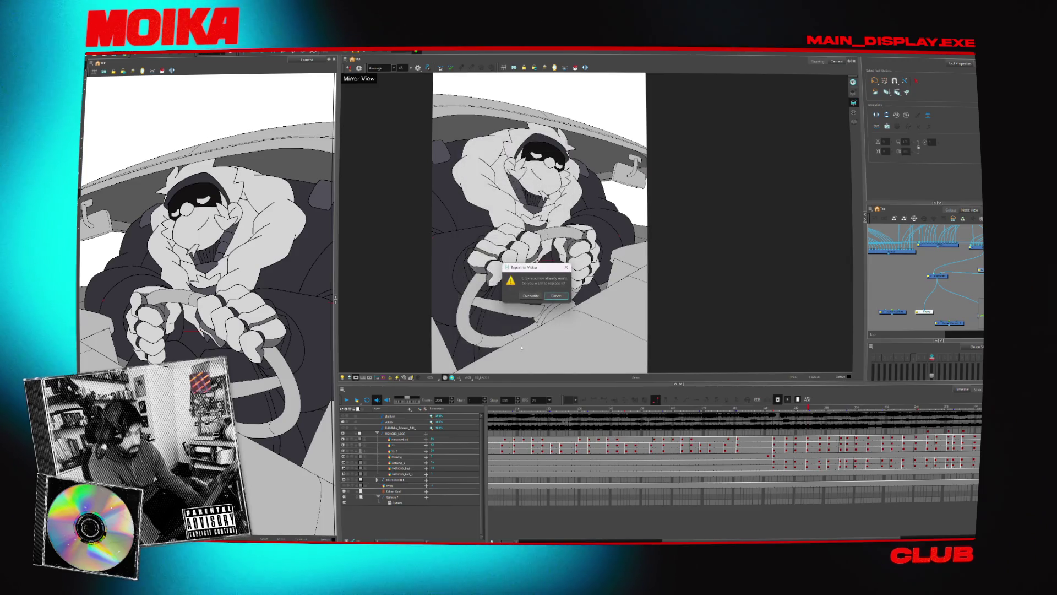
{"action": "left_click", "coordinate": [535, 299]}
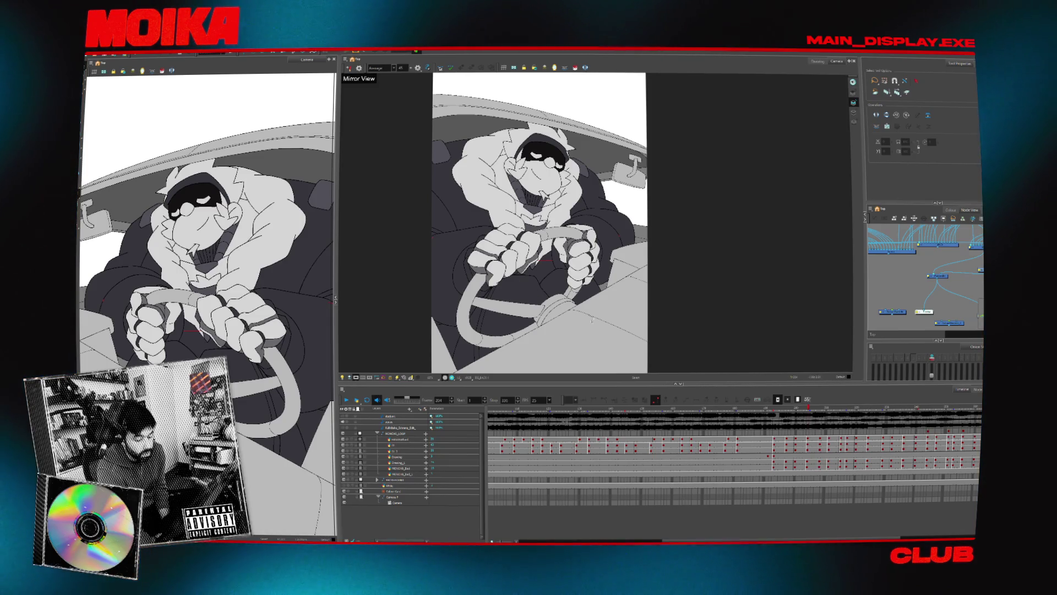
Scrub the timeline back to frame 112 and switch to After Effects.
{"action": "left_click", "coordinate": [566, 420]}
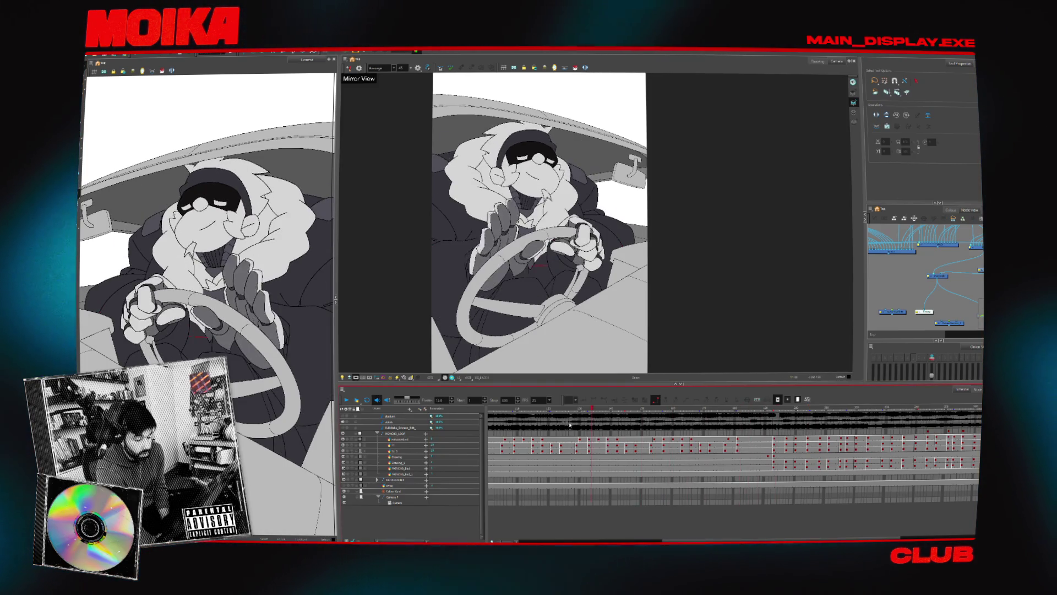
{"action": "left_click_drag", "start_coordinate": [566, 420], "coordinate": [524, 424]}
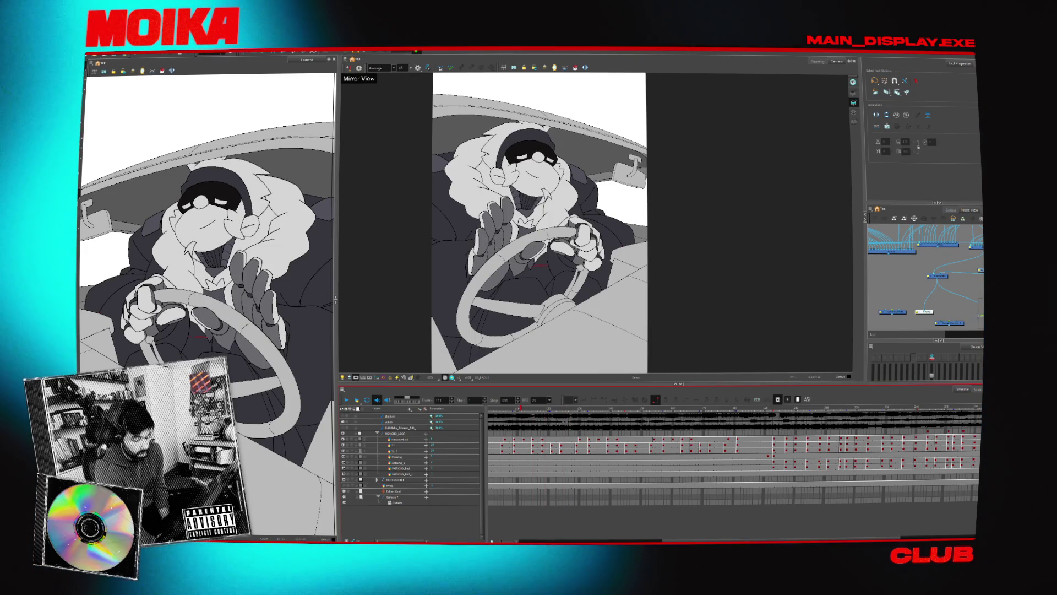
{"action": "mouse_move", "coordinate": [648, 541]}
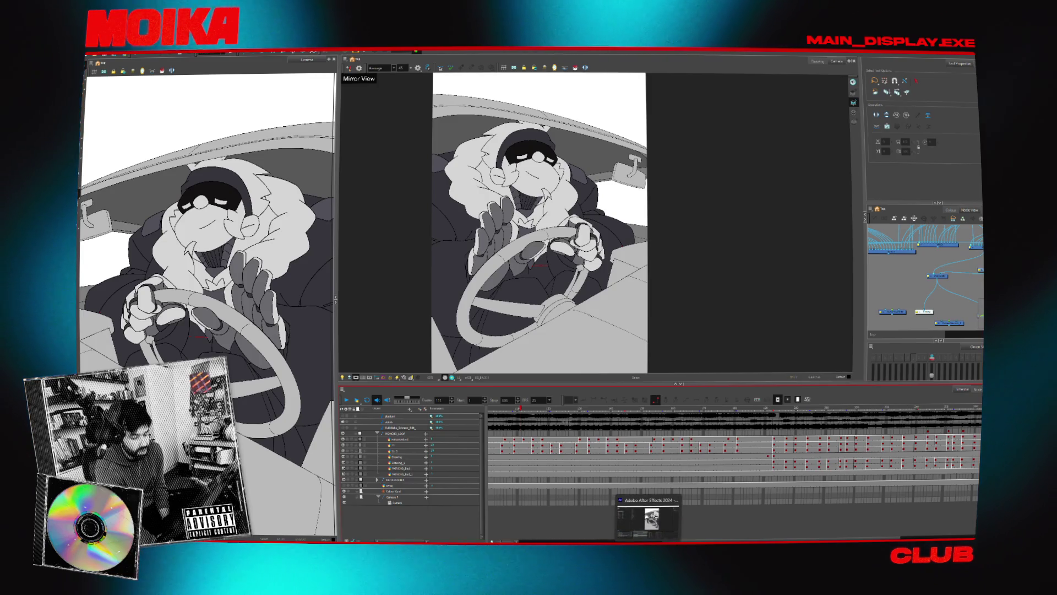
{"action": "left_click", "coordinate": [649, 518]}
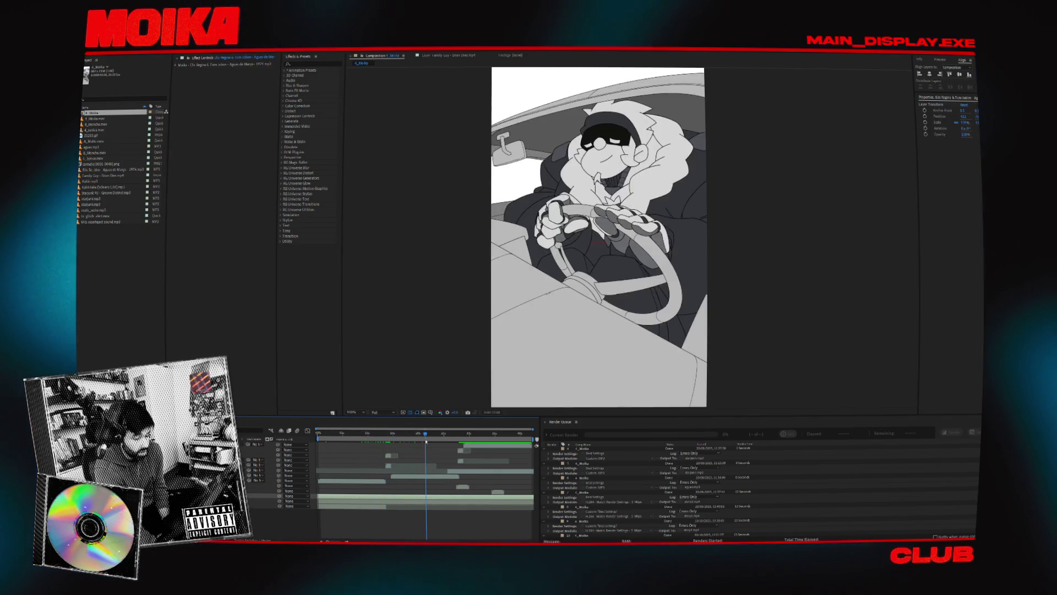
{"action": "left_click", "coordinate": [377, 444]}
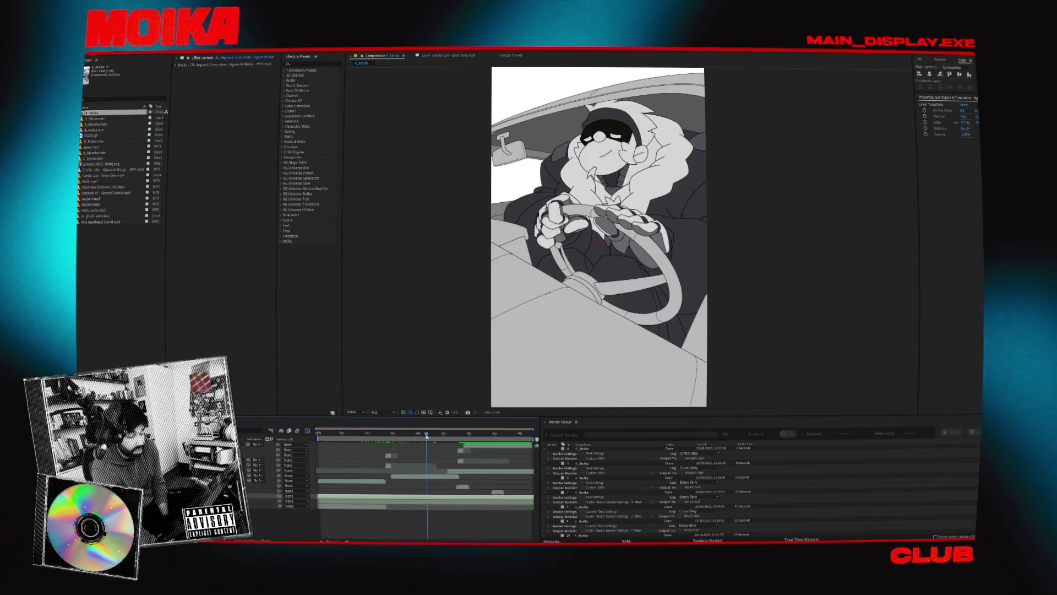
{"action": "key", "text": "alt+Tab"}
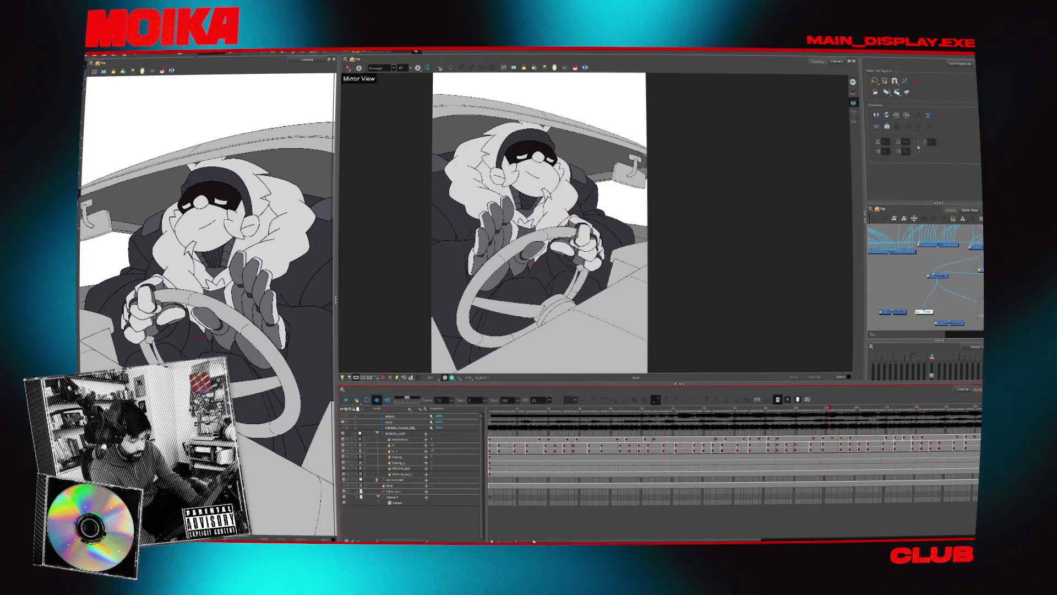
Drag the Harmony timeline playhead back to frame 1 of the driver shot.
{"action": "left_click_drag", "start_coordinate": [533, 542], "coordinate": [526, 543]}
{"action": "left_click_drag", "start_coordinate": [689, 537], "coordinate": [525, 515]}
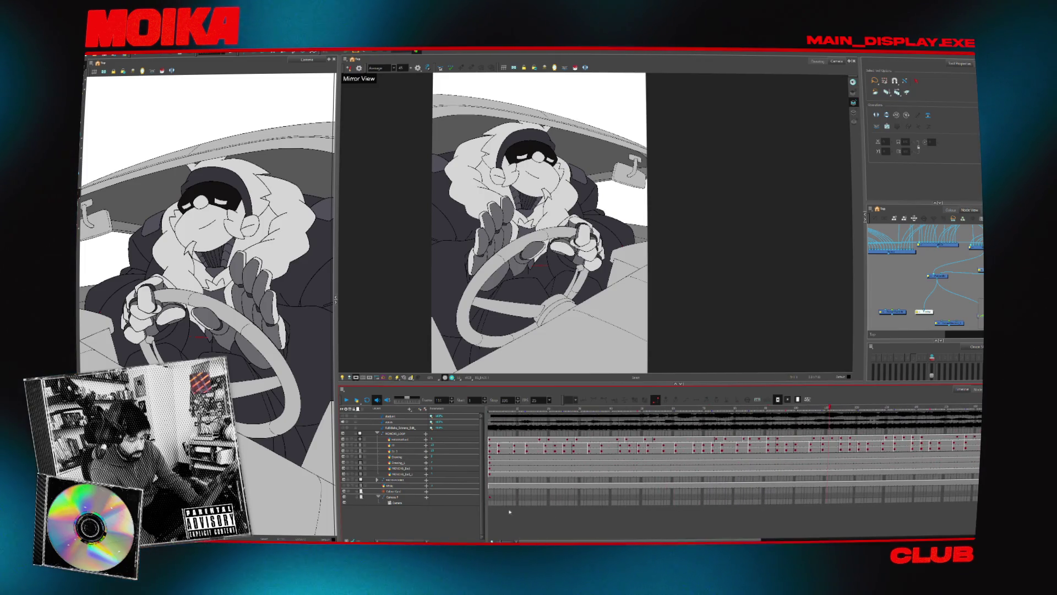
{"action": "left_click_drag", "start_coordinate": [498, 410], "coordinate": [471, 409]}
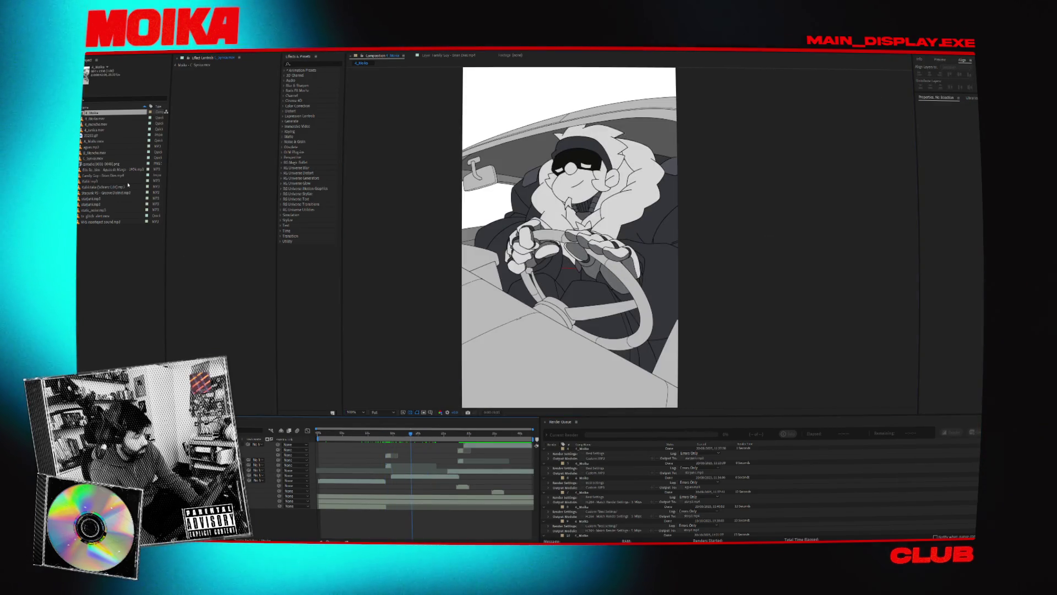
Reload 4_moncho.mov from disk and scrub the composition to preview the updated shot.
{"action": "key", "text": "Down"}
{"action": "key", "text": "Down"}
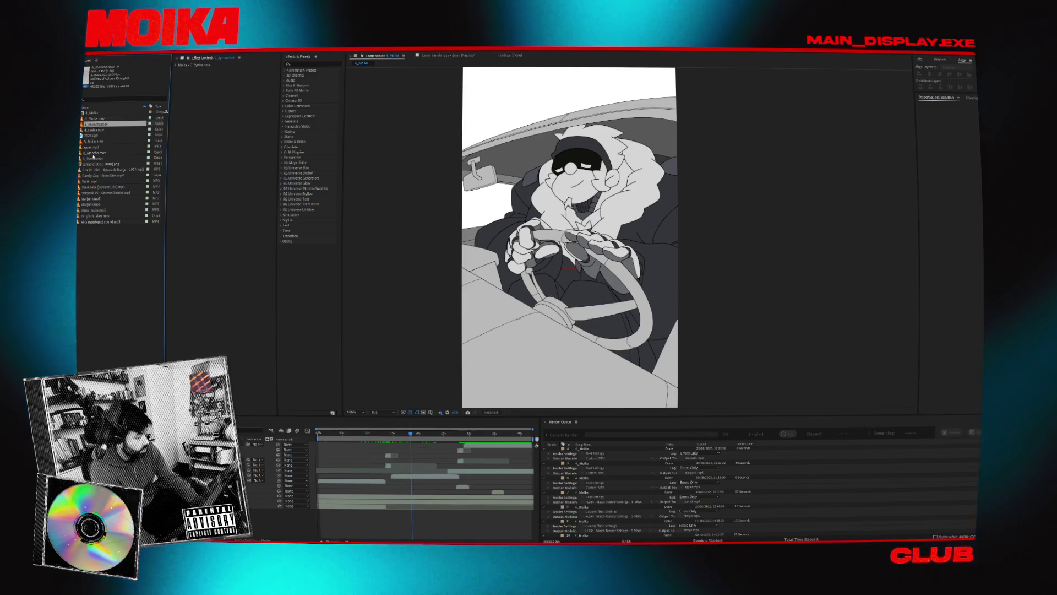
{"action": "right_click", "coordinate": [94, 156]}
{"action": "left_click", "coordinate": [120, 208]}
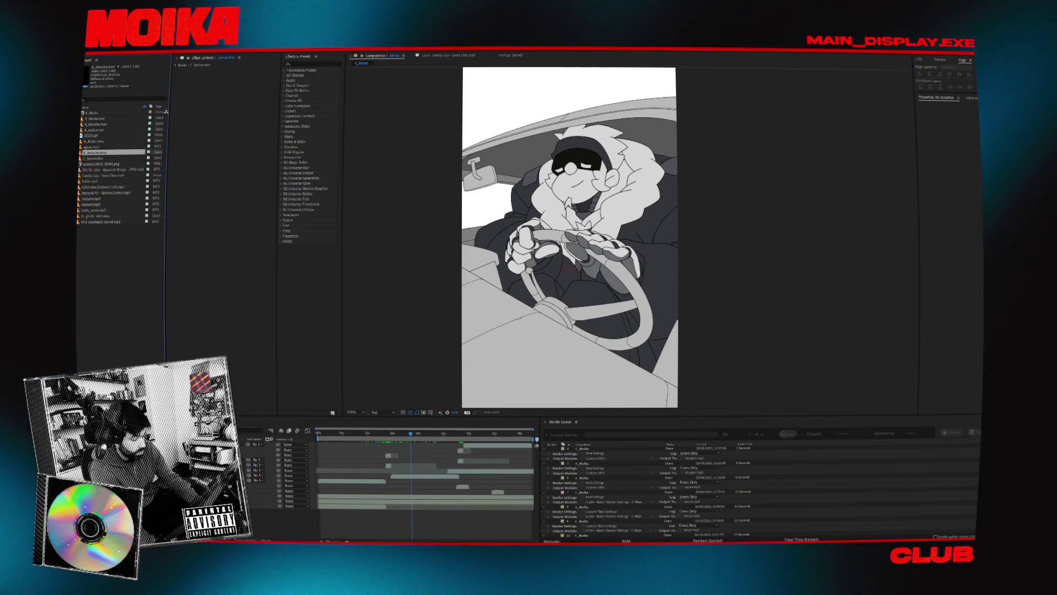
{"action": "left_click", "coordinate": [388, 433]}
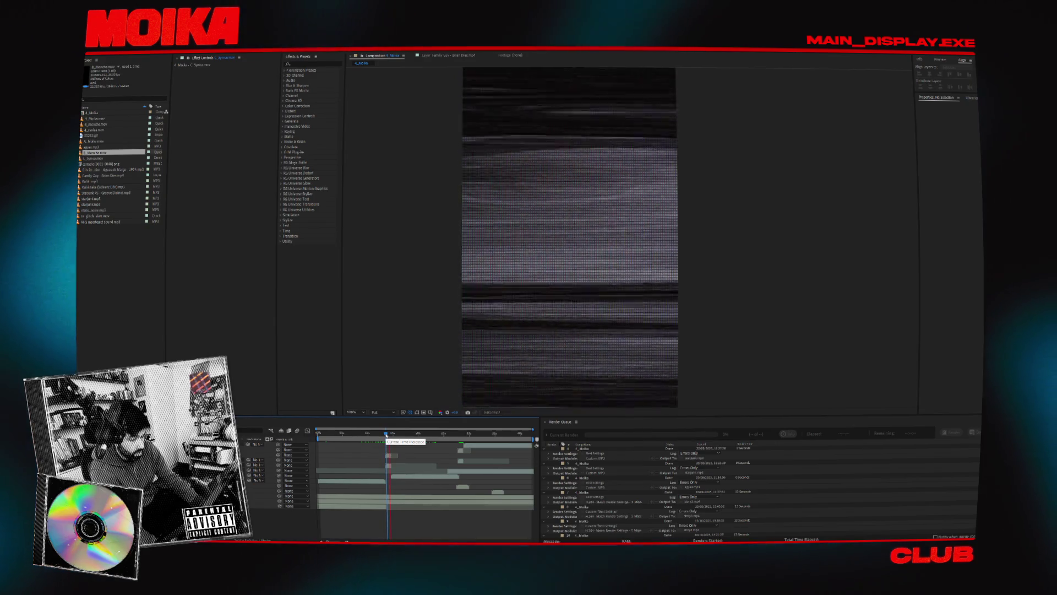
{"action": "left_click_drag", "start_coordinate": [386, 434], "coordinate": [446, 439]}
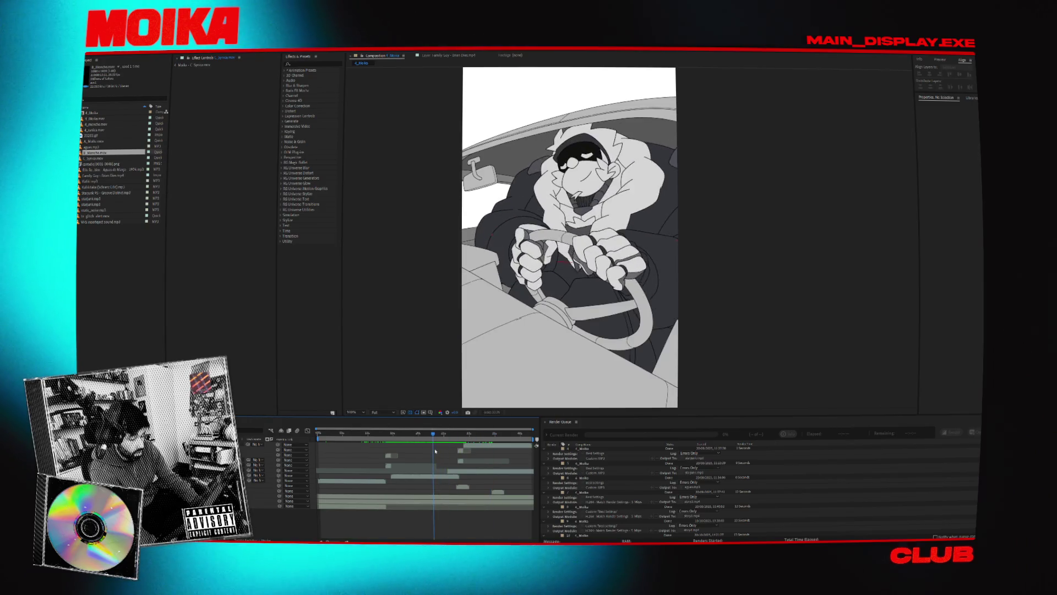
{"action": "key", "text": "alt+Tab"}
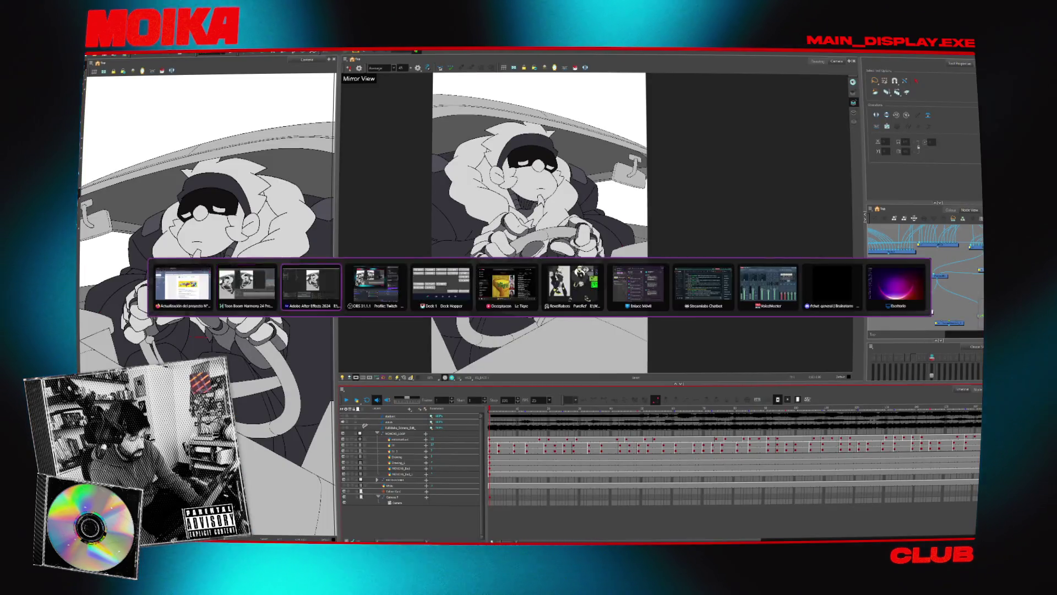
Rewind to an earlier frame and reopen the three-character car scene from recent files.
{"action": "left_click", "coordinate": [349, 434]}
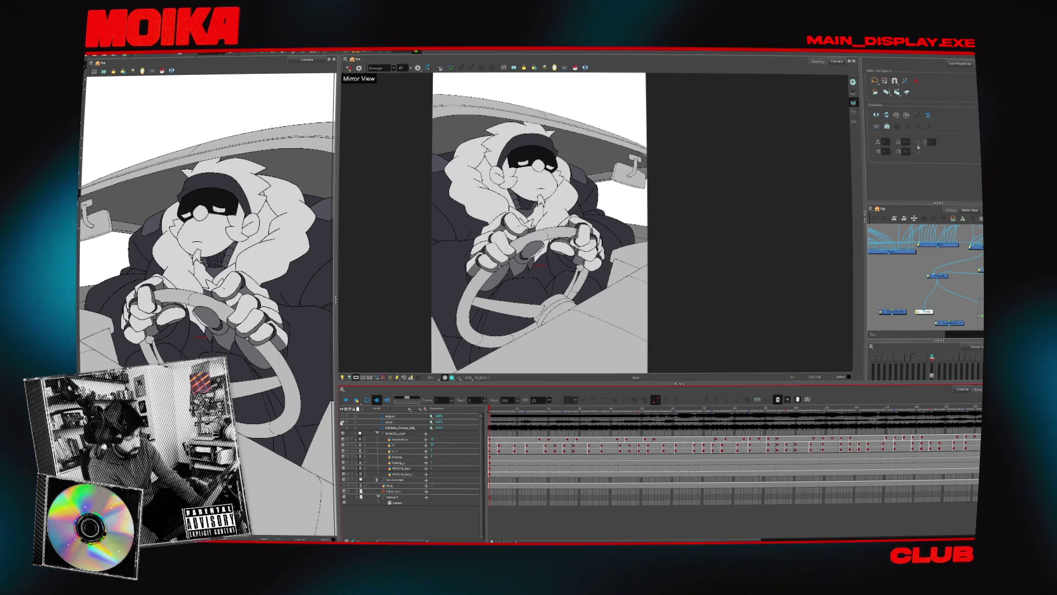
{"action": "left_click", "coordinate": [90, 53]}
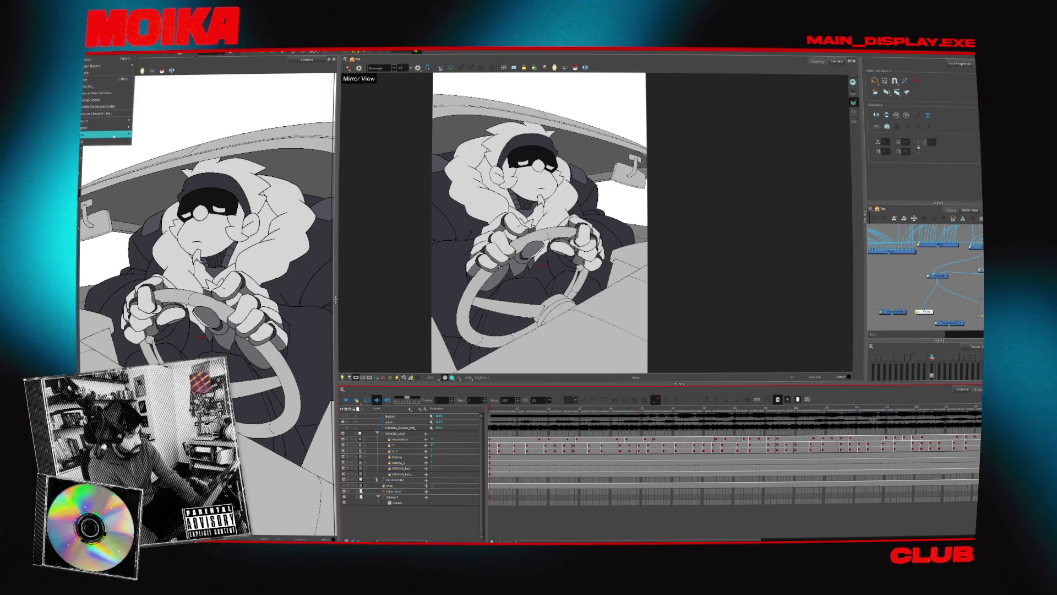
{"action": "left_click", "coordinate": [955, 299]}
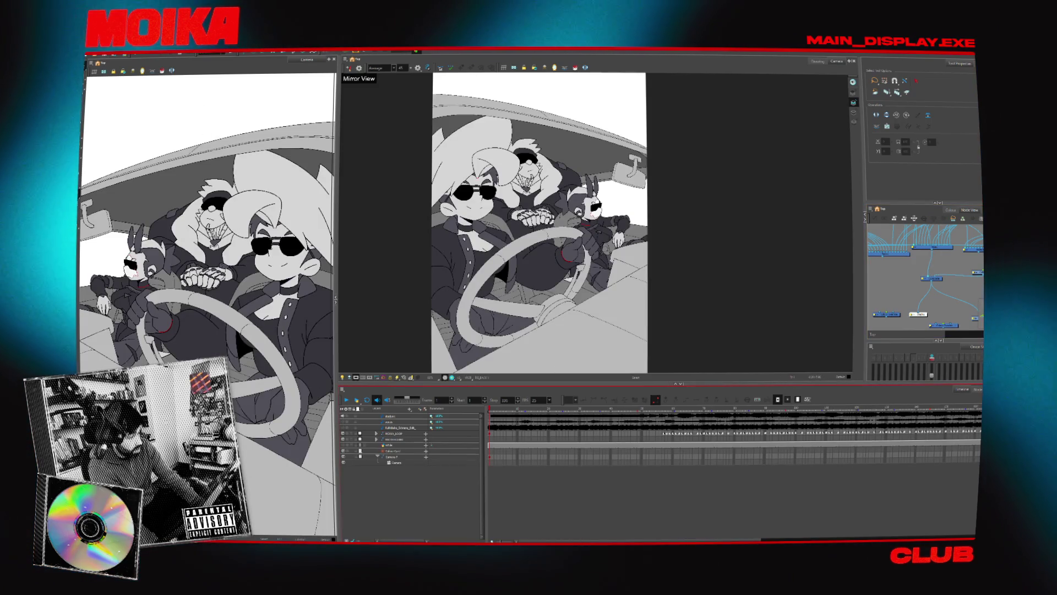
Export the three-passenger shot to A_Moika.mov, overwriting the existing movie.
{"action": "left_click", "coordinate": [94, 53]}
{"action": "mouse_move", "coordinate": [110, 120]}
{"action": "left_click", "coordinate": [139, 136]}
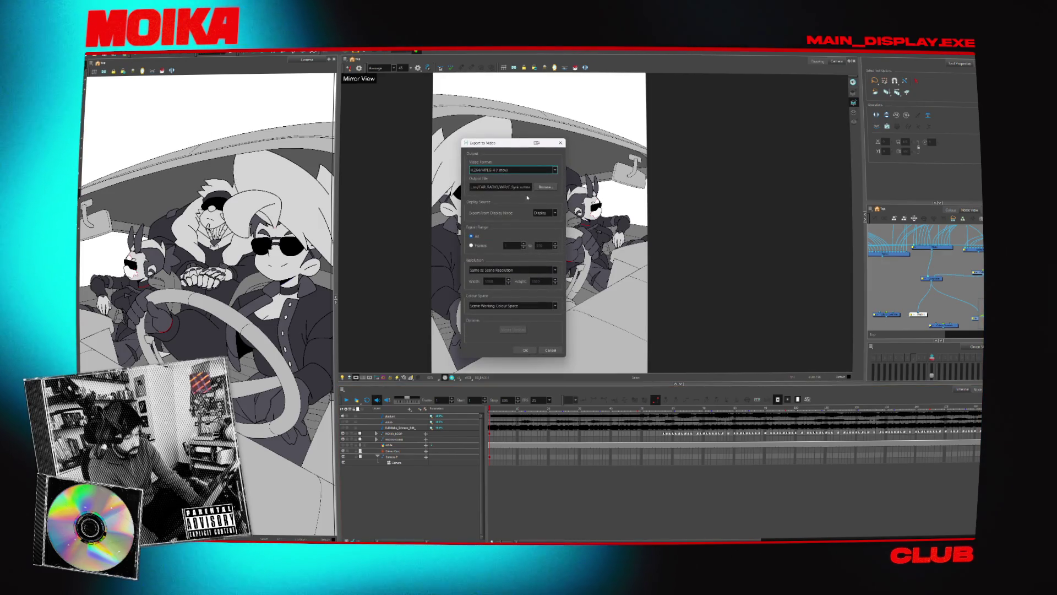
{"action": "left_click", "coordinate": [545, 186]}
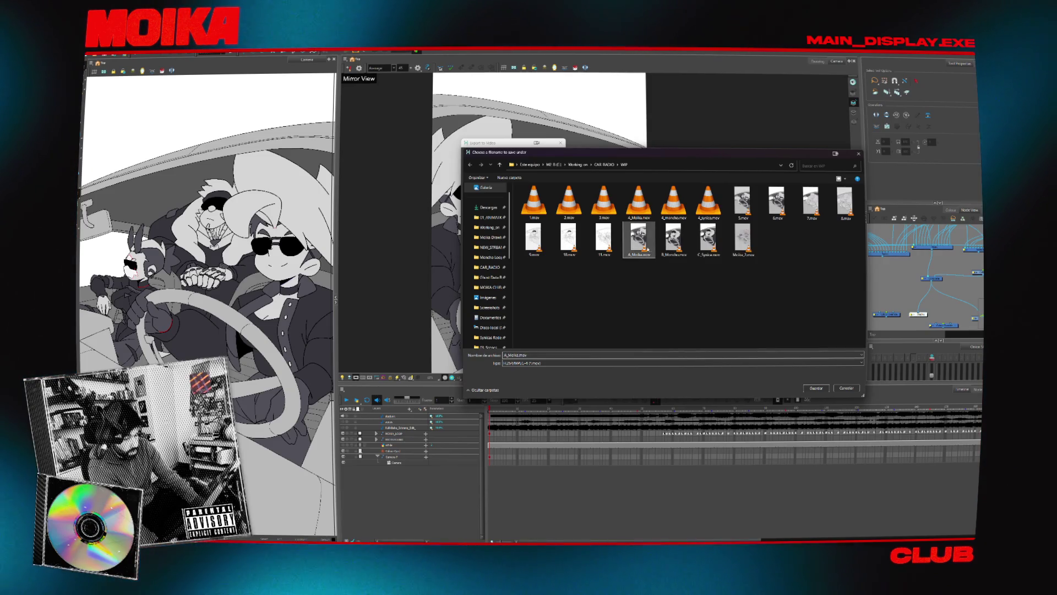
{"action": "left_click", "coordinate": [555, 291]}
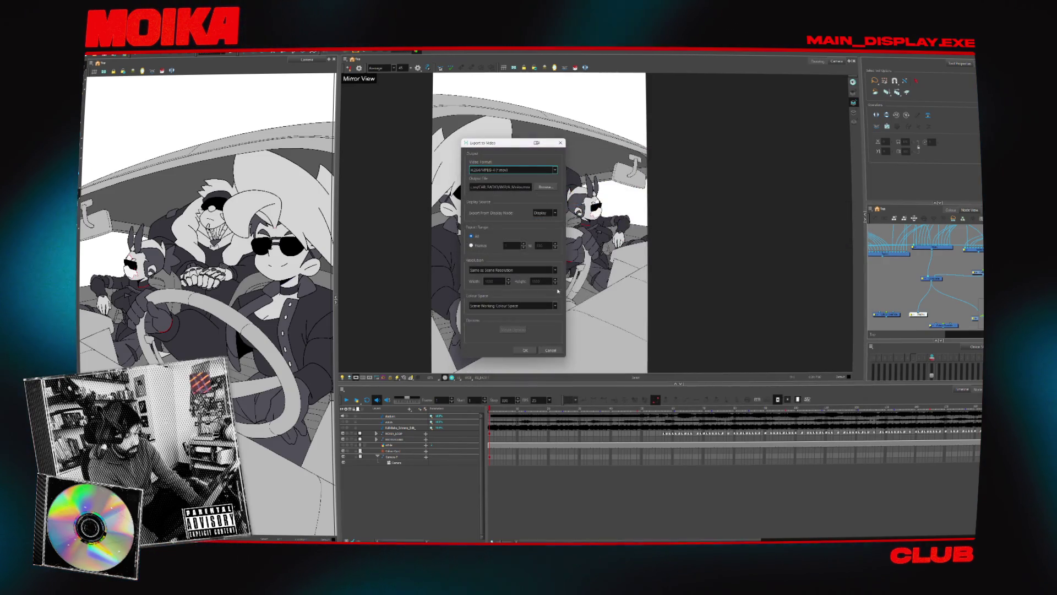
{"action": "left_click", "coordinate": [519, 352]}
{"action": "left_click", "coordinate": [539, 297]}
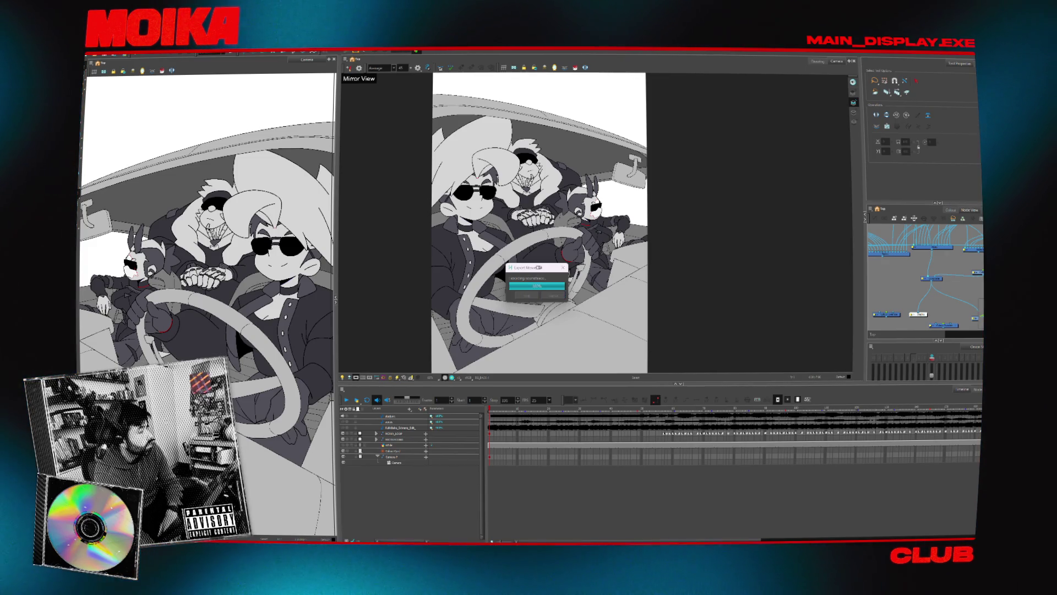
Dismiss the export error and rerun the movie export with the current settings.
{"action": "left_click", "coordinate": [600, 296]}
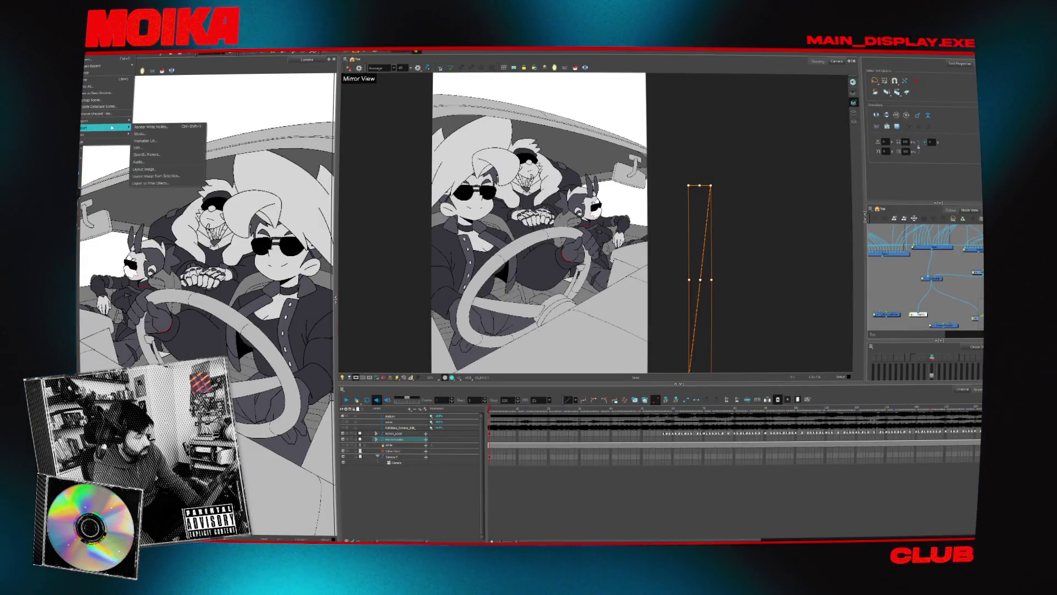
{"action": "left_click", "coordinate": [140, 134]}
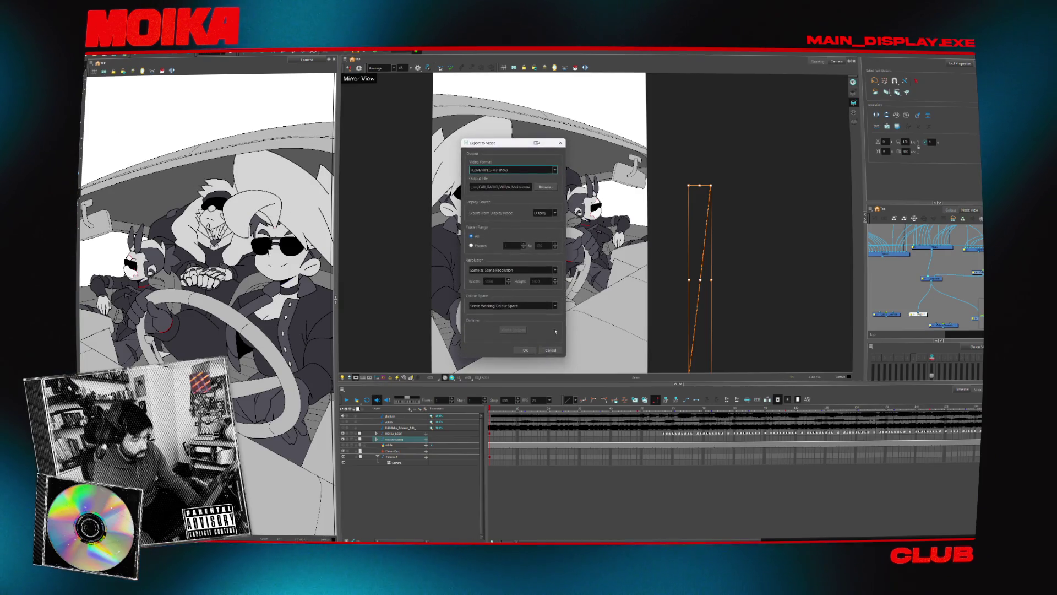
{"action": "left_click", "coordinate": [533, 349]}
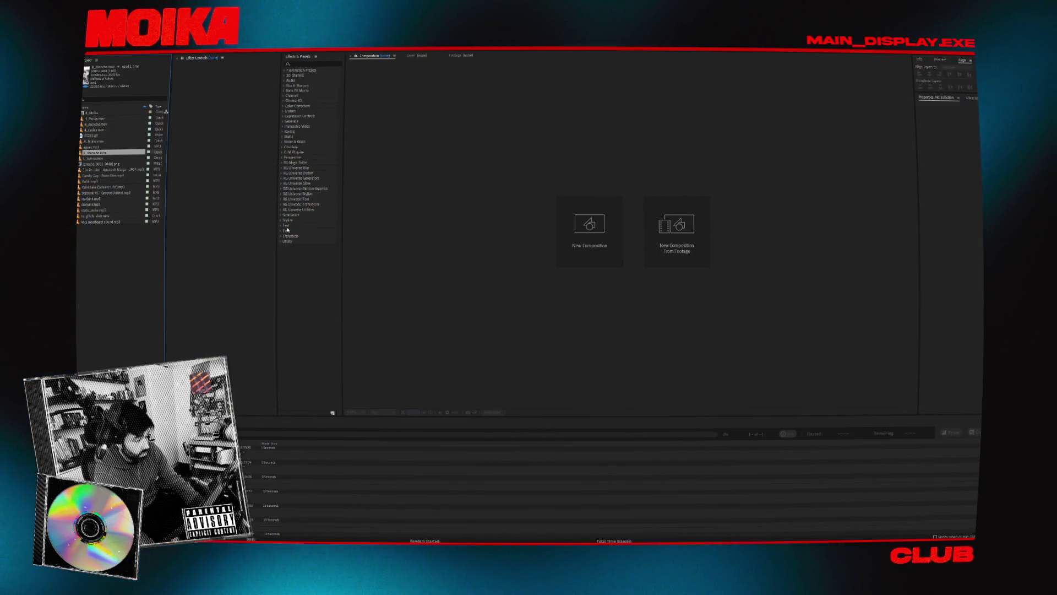
Close the Car radio After Effects project, discarding its unsaved changes.
{"action": "left_click", "coordinate": [89, 48]}
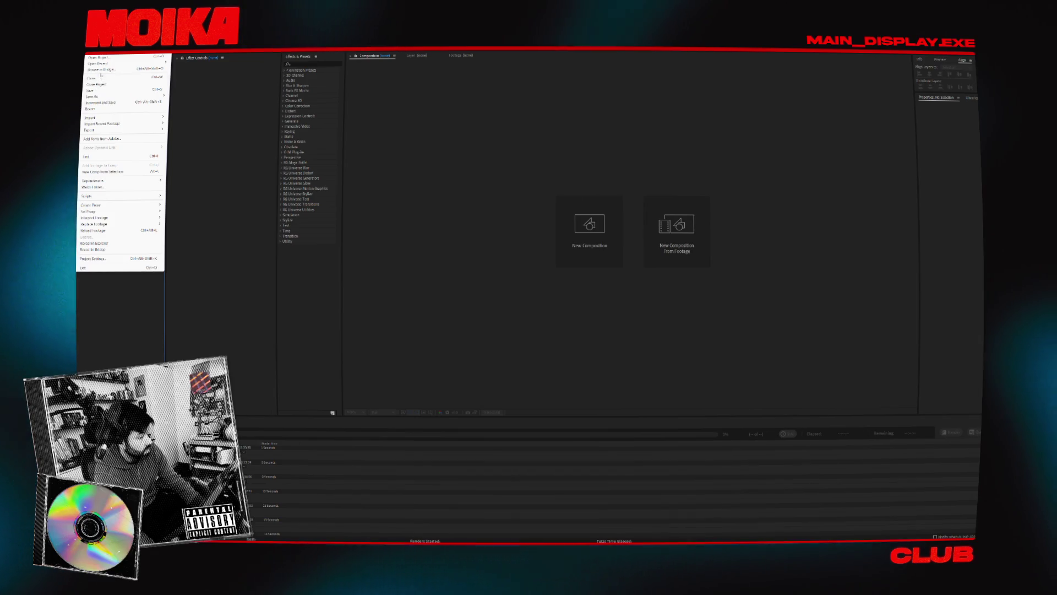
{"action": "left_click", "coordinate": [102, 85]}
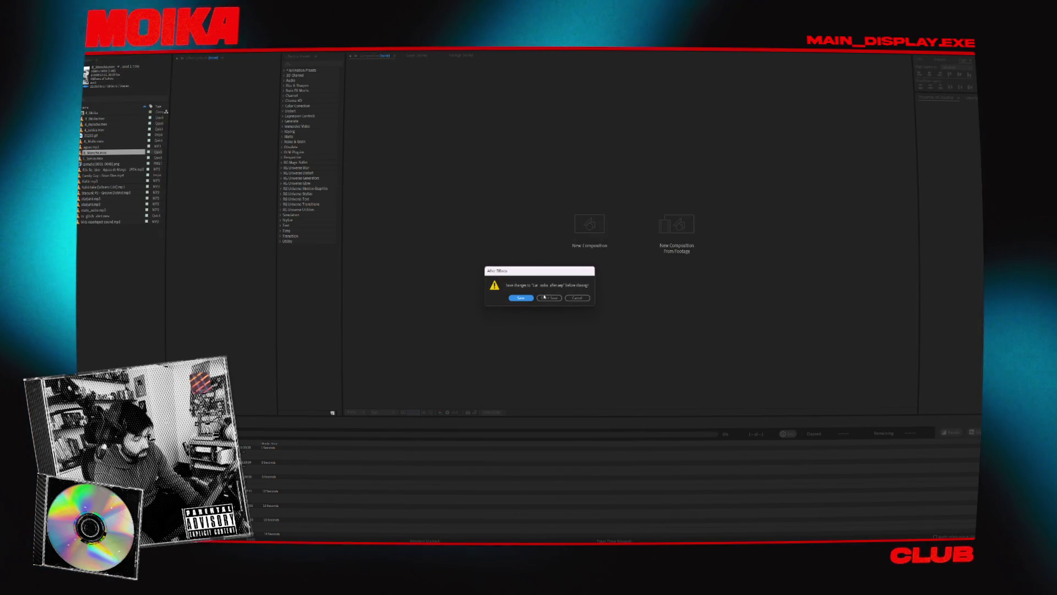
{"action": "left_click", "coordinate": [549, 298]}
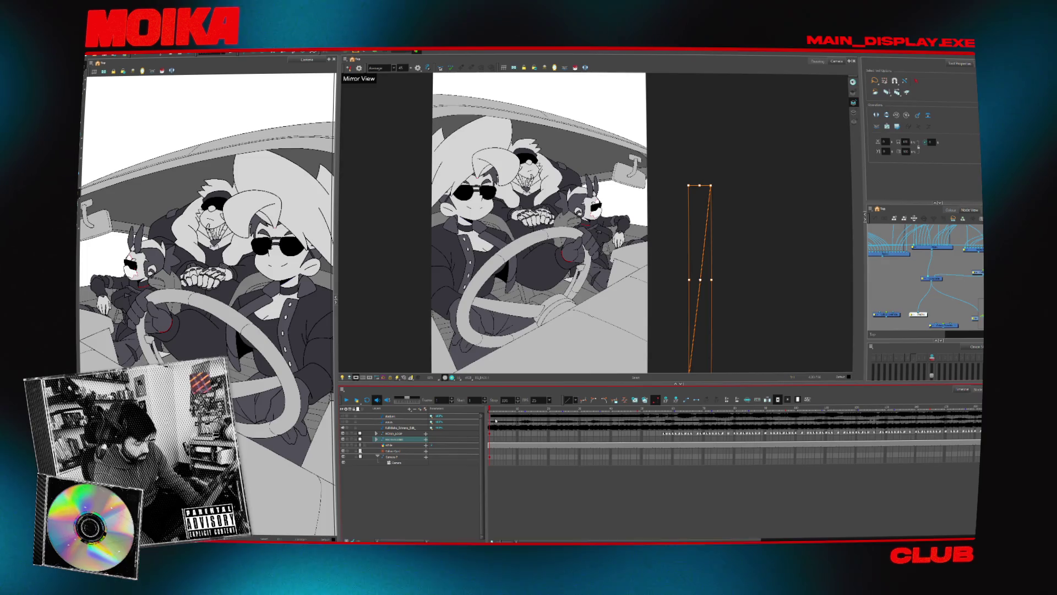
Undo the accidental deletion of nodes in the node network.
{"action": "left_click", "coordinate": [958, 257]}
{"action": "key", "text": "Delete"}
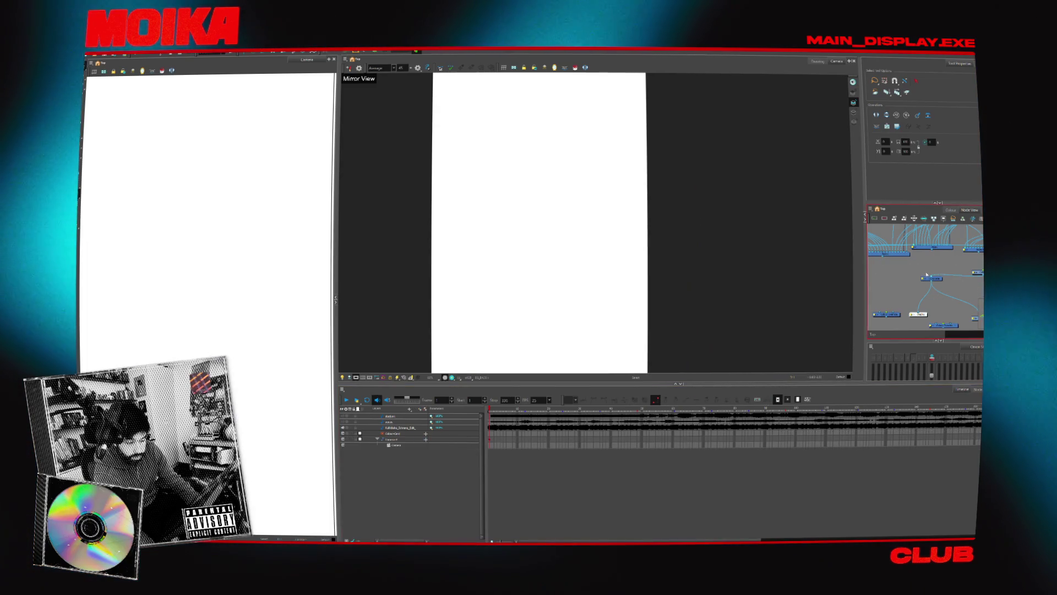
{"action": "key", "text": "ctrl+z"}
Export the red-goggled driver shot over C_Synicas.mov, confirming the replacement.
{"action": "left_click", "coordinate": [94, 54]}
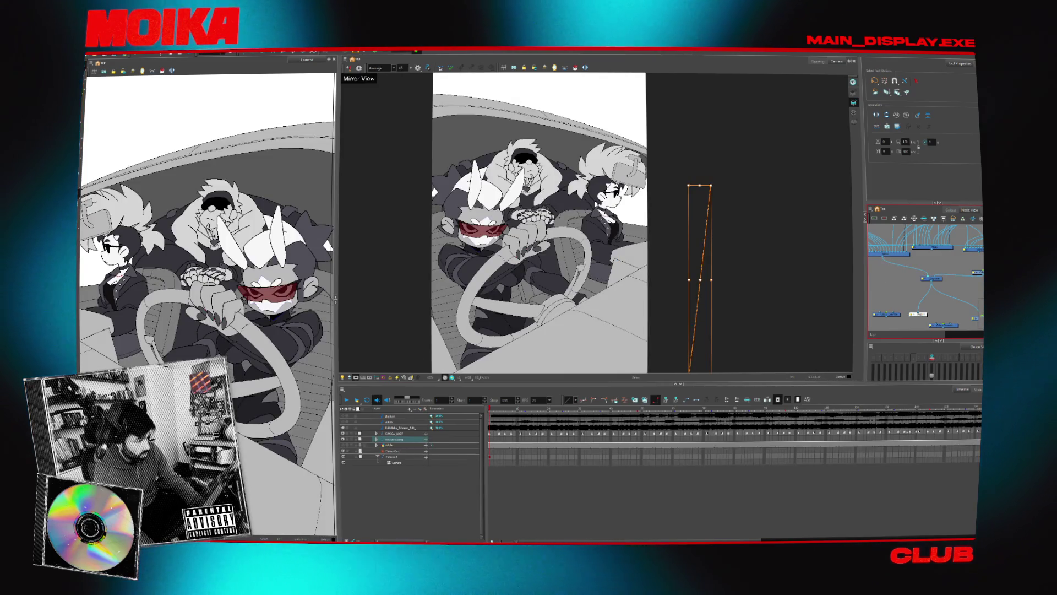
{"action": "left_click", "coordinate": [149, 134]}
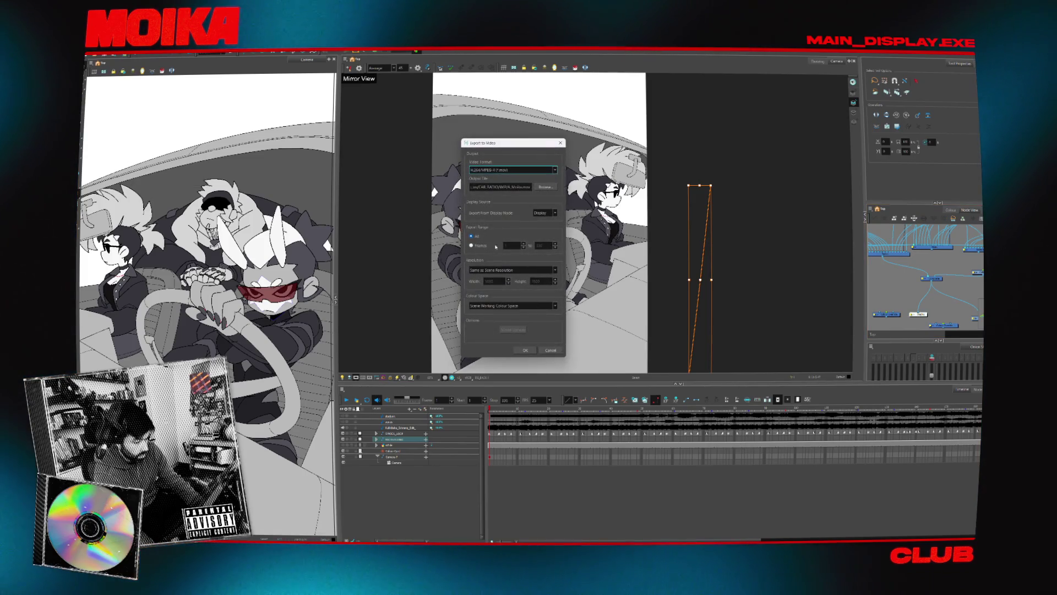
{"action": "left_click", "coordinate": [554, 188]}
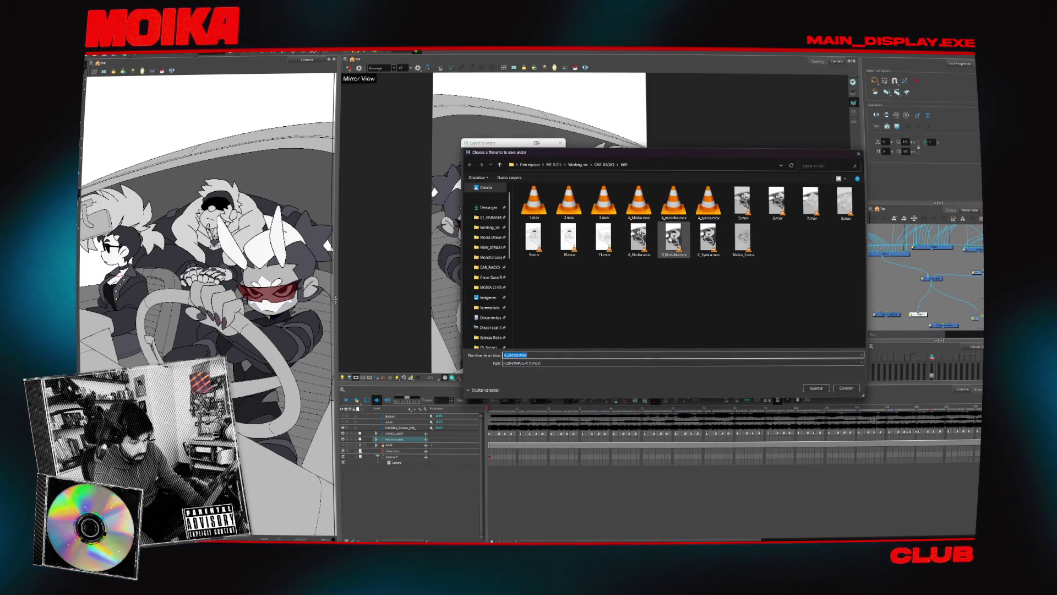
{"action": "double_click", "coordinate": [709, 240]}
{"action": "left_click", "coordinate": [551, 287]}
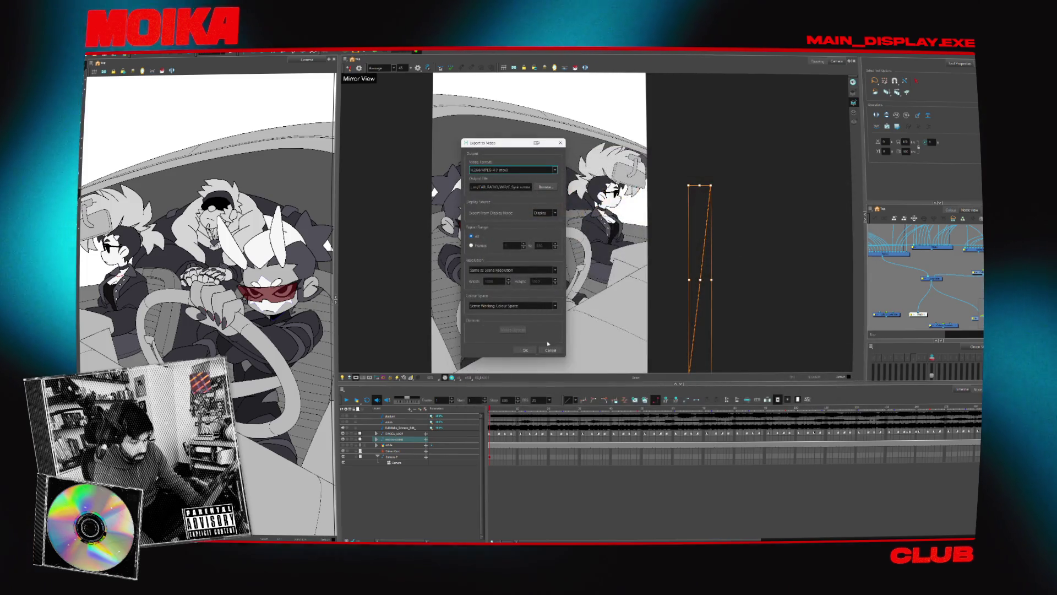
{"action": "left_click", "coordinate": [534, 351]}
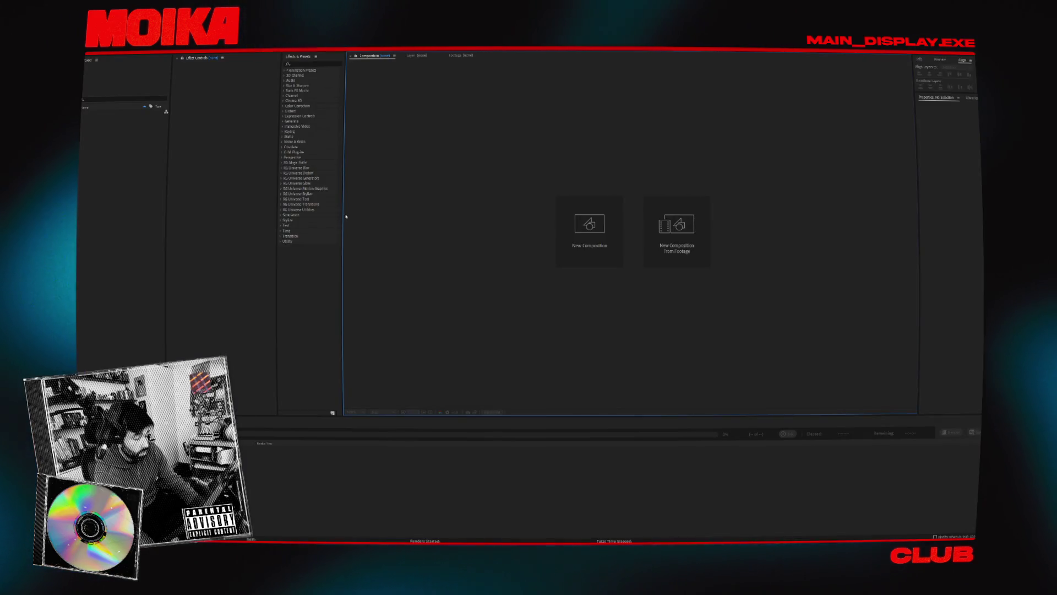
Reopen the recent Moika project from the recent-files list.
{"action": "left_click", "coordinate": [94, 50]}
{"action": "mouse_move", "coordinate": [105, 63]}
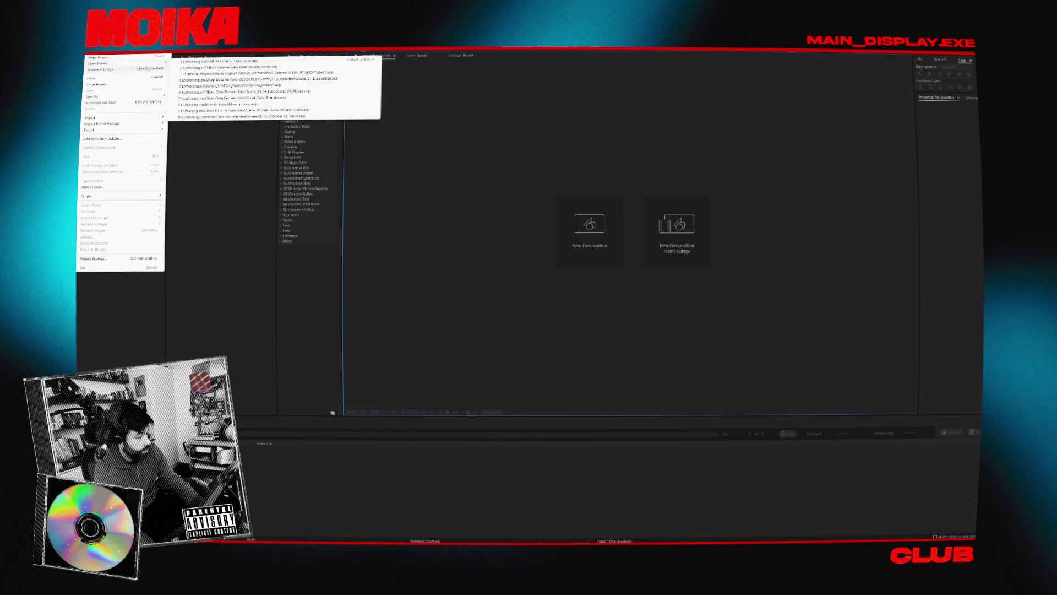
{"action": "left_click", "coordinate": [214, 63]}
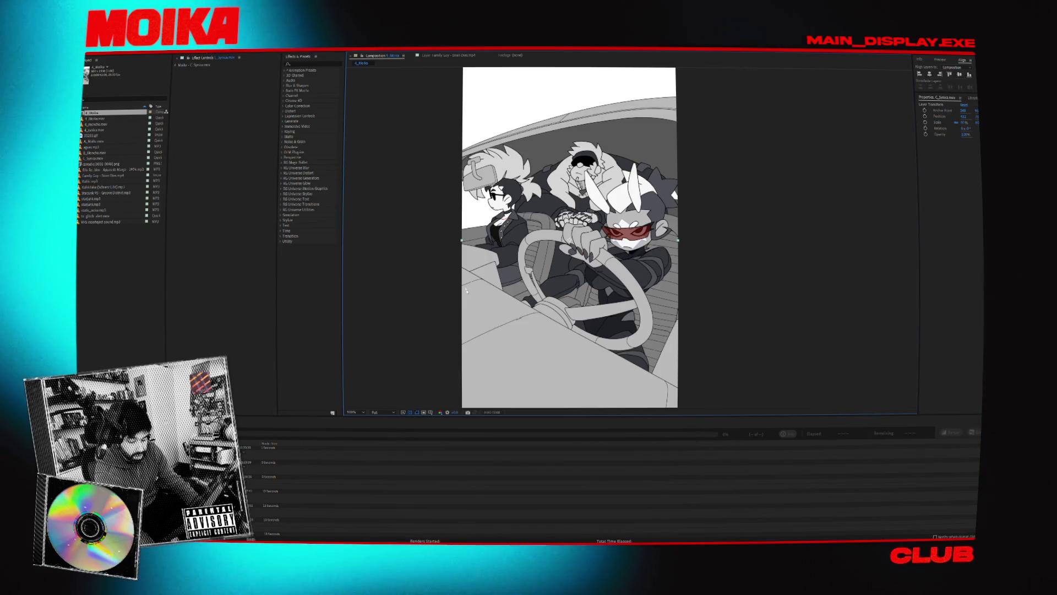
Switch to the Animation workspace and scrub ahead to the driver close-up frame.
{"action": "key", "text": "alt+w"}
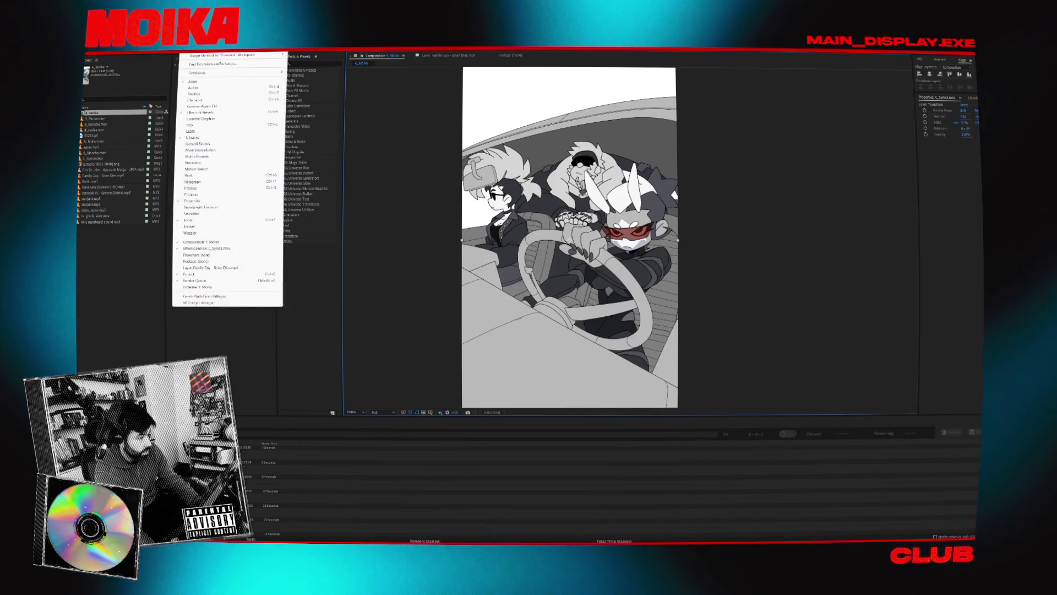
{"action": "key", "text": "Right"}
{"action": "key", "text": "Return"}
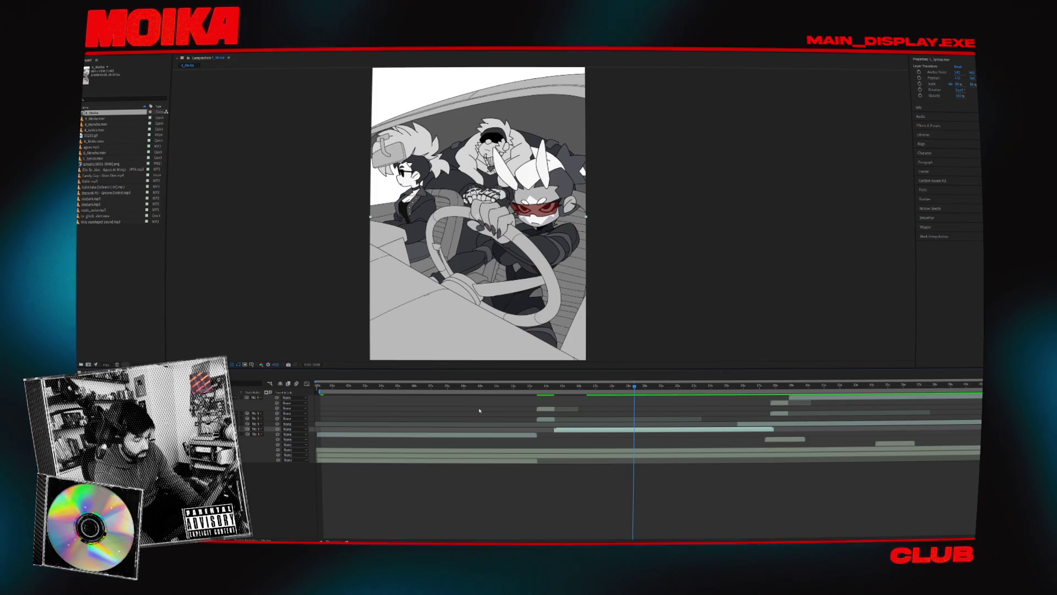
{"action": "mouse_move", "coordinate": [455, 390]}
{"action": "left_mouse_down"}
{"action": "mouse_move", "coordinate": [366, 394]}
{"action": "mouse_move", "coordinate": [880, 412]}
{"action": "left_mouse_up"}
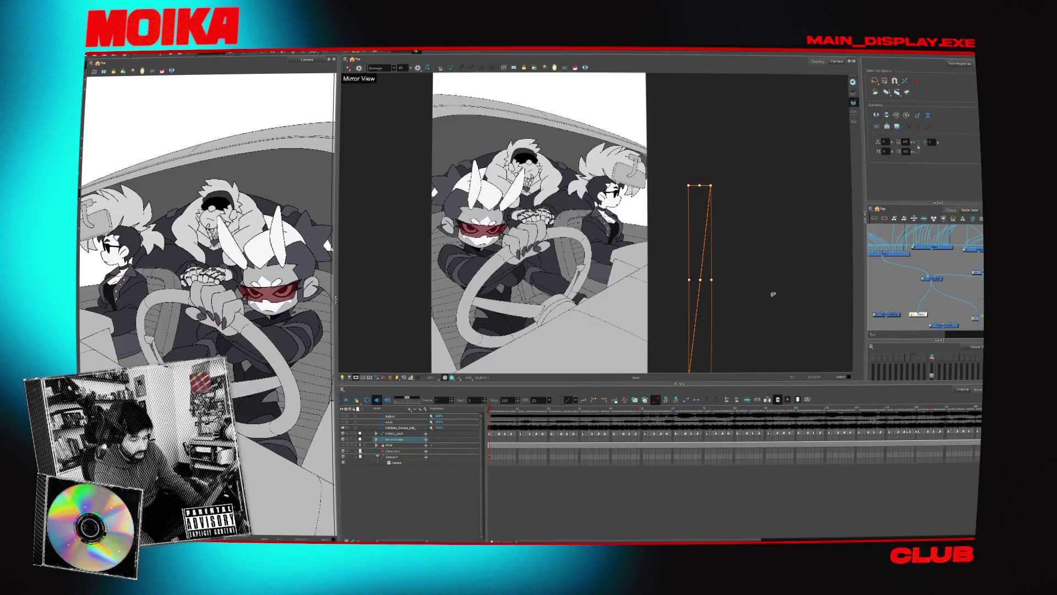
Export the fur-hooded driver shot to B_Monchu.mov, confirming the file replacement.
{"action": "left_click", "coordinate": [944, 270]}
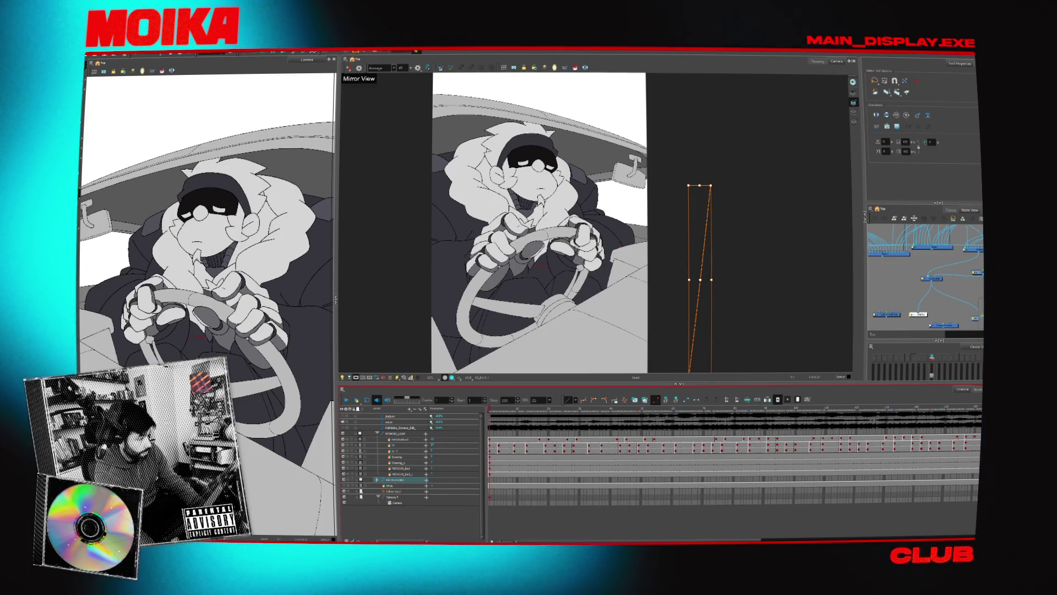
{"action": "left_click", "coordinate": [93, 54]}
{"action": "left_click", "coordinate": [143, 135]}
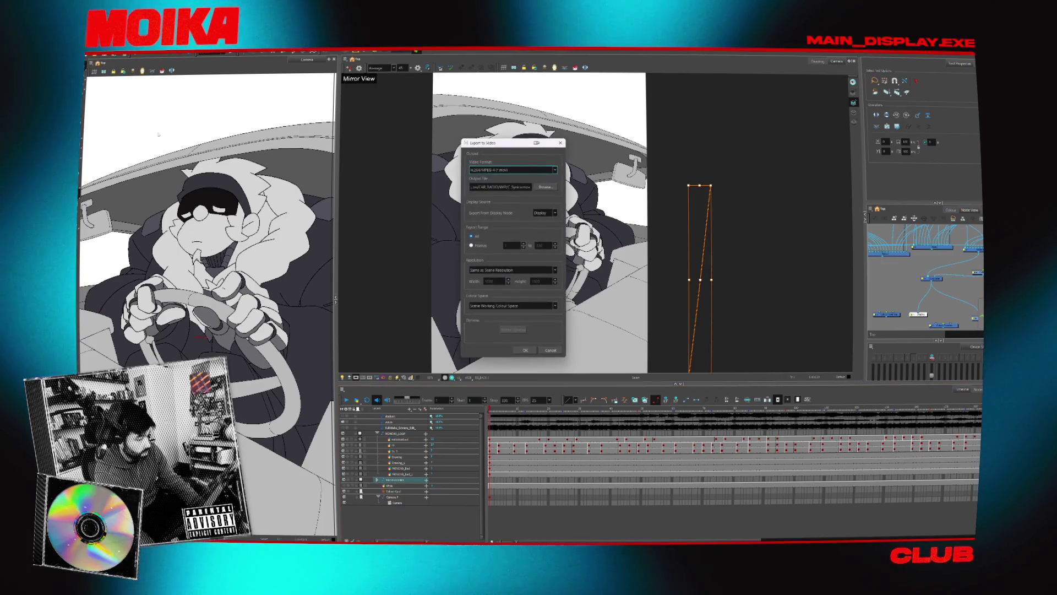
{"action": "left_click", "coordinate": [547, 188]}
{"action": "double_click", "coordinate": [673, 240]}
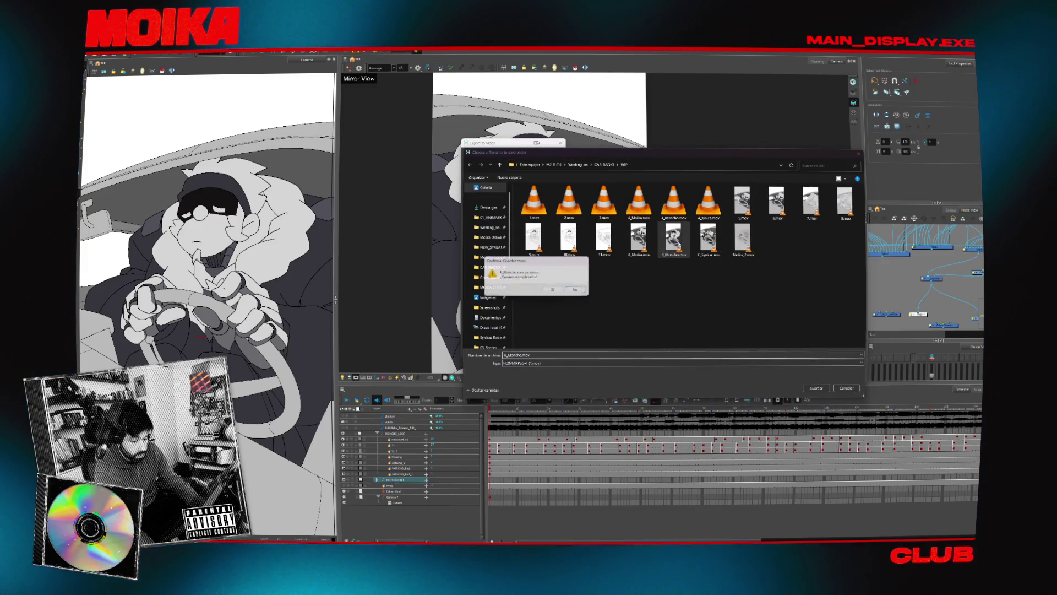
{"action": "left_click", "coordinate": [555, 291]}
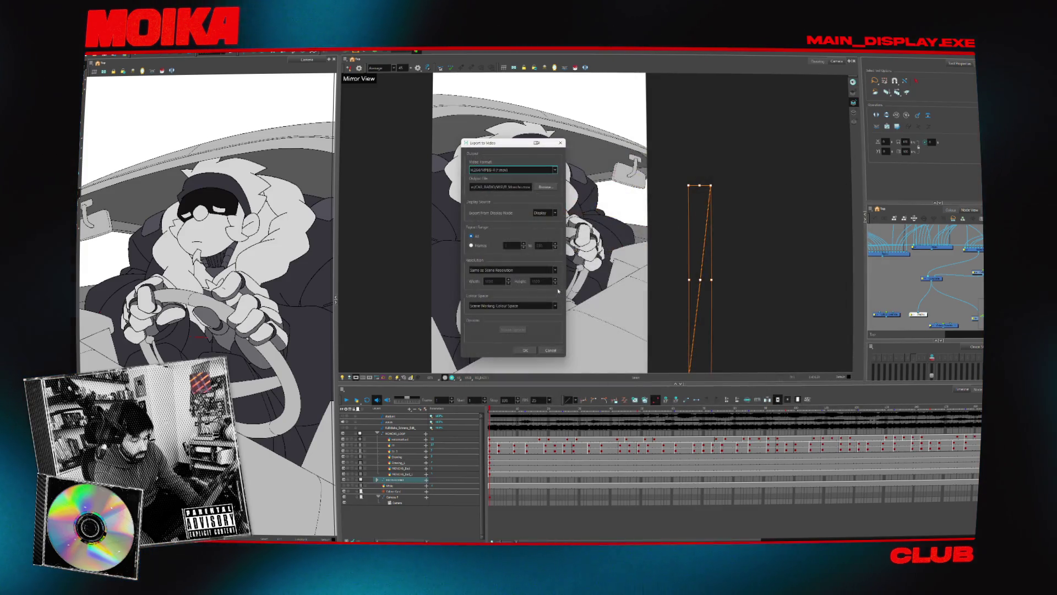
{"action": "left_click", "coordinate": [533, 348]}
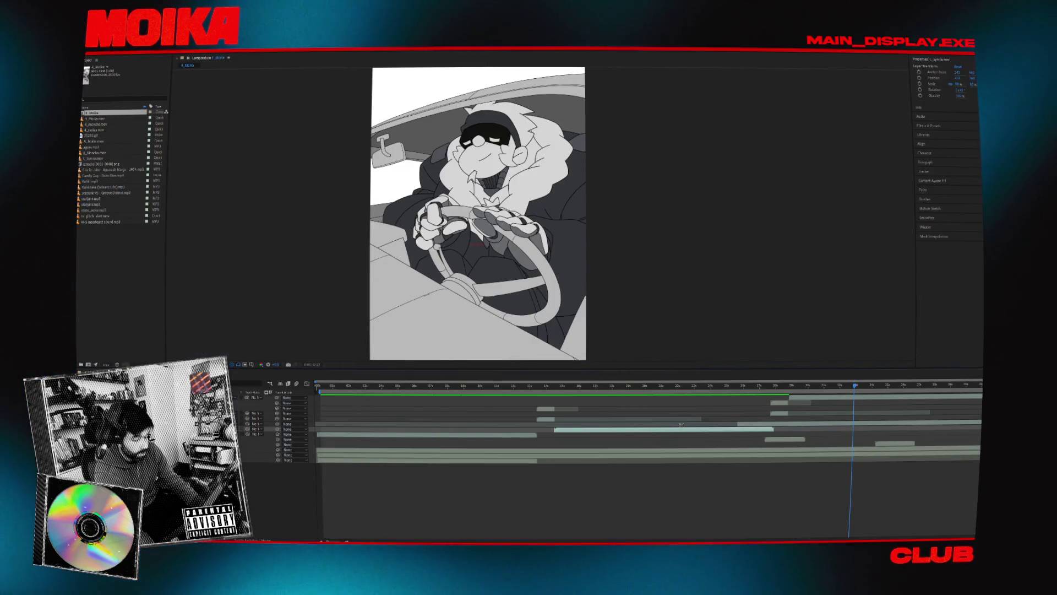
{"action": "left_click_drag", "start_coordinate": [615, 387], "coordinate": [319, 387]}
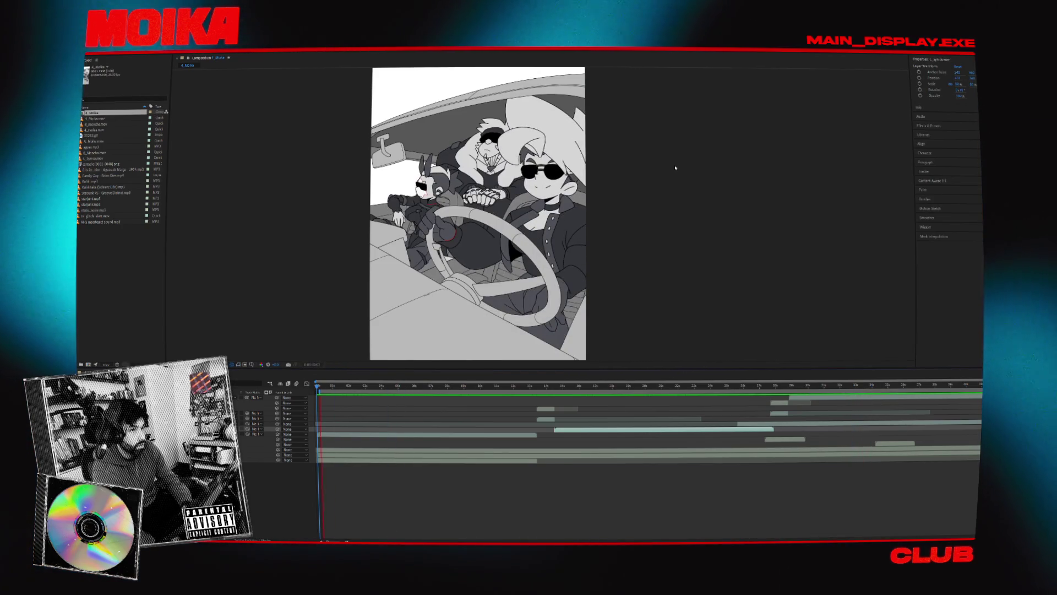
{"action": "key", "text": "space"}
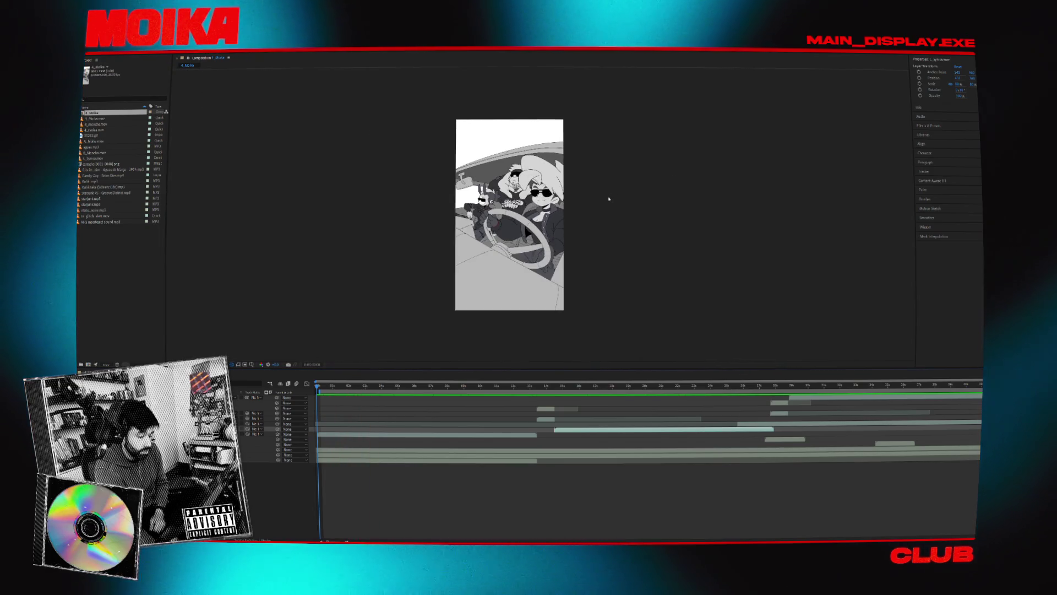
{"action": "key", "text": "space"}
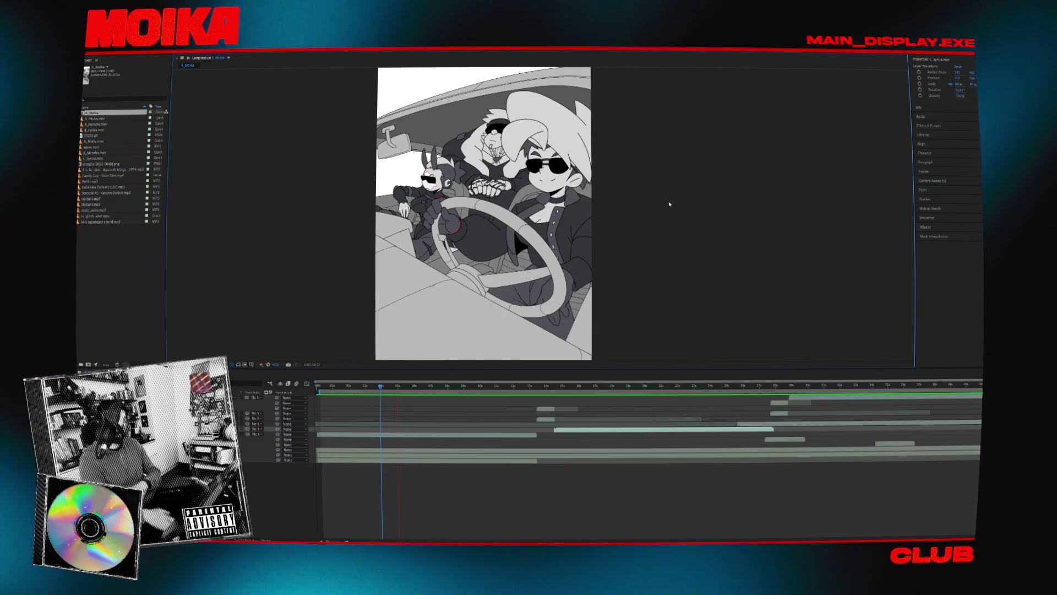
{"action": "key", "text": "space"}
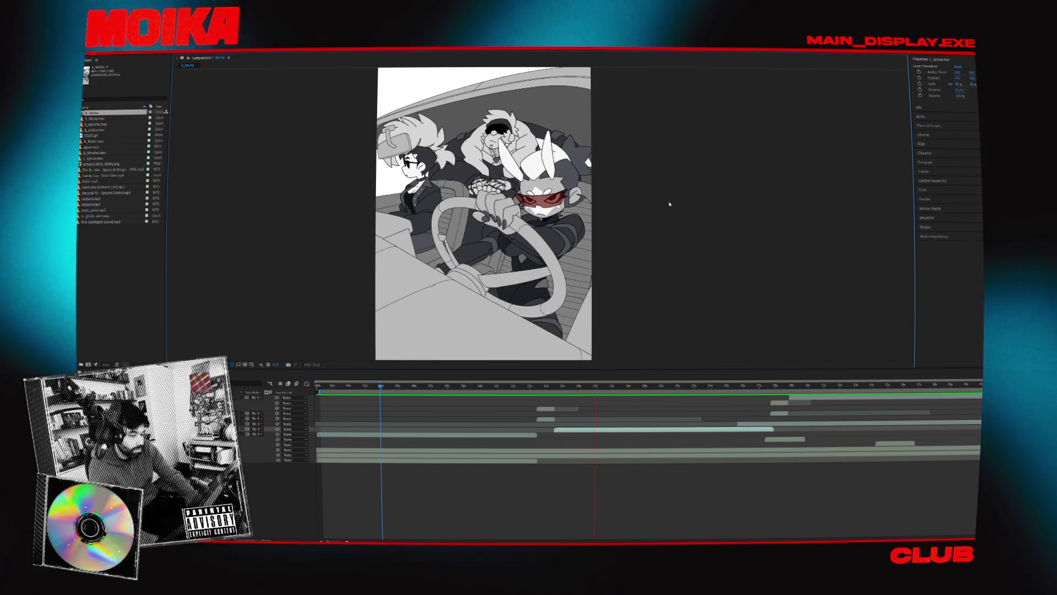
{"action": "key", "text": "space"}
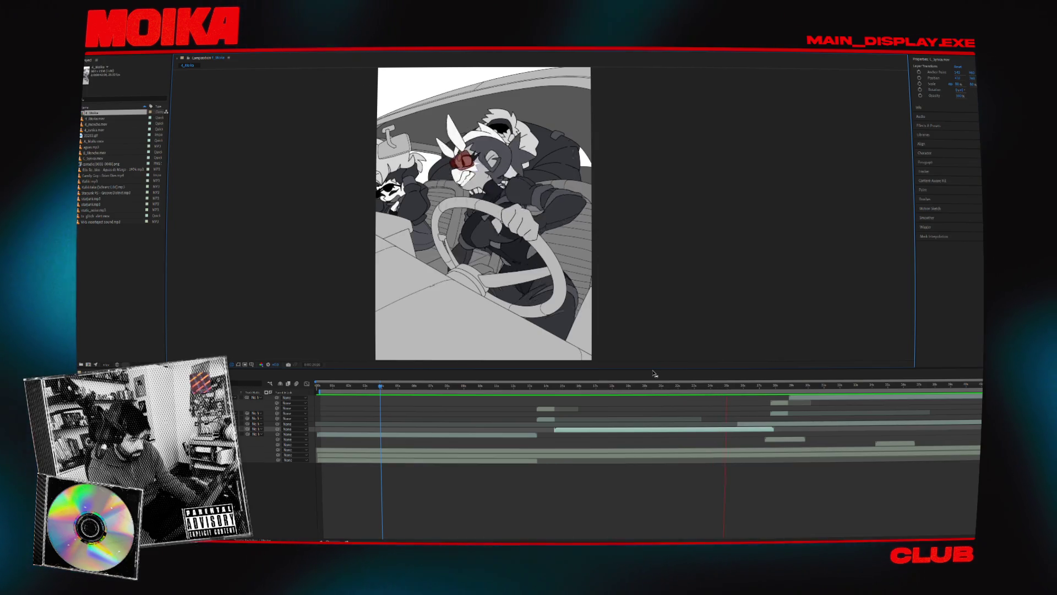
{"action": "left_click", "coordinate": [712, 387]}
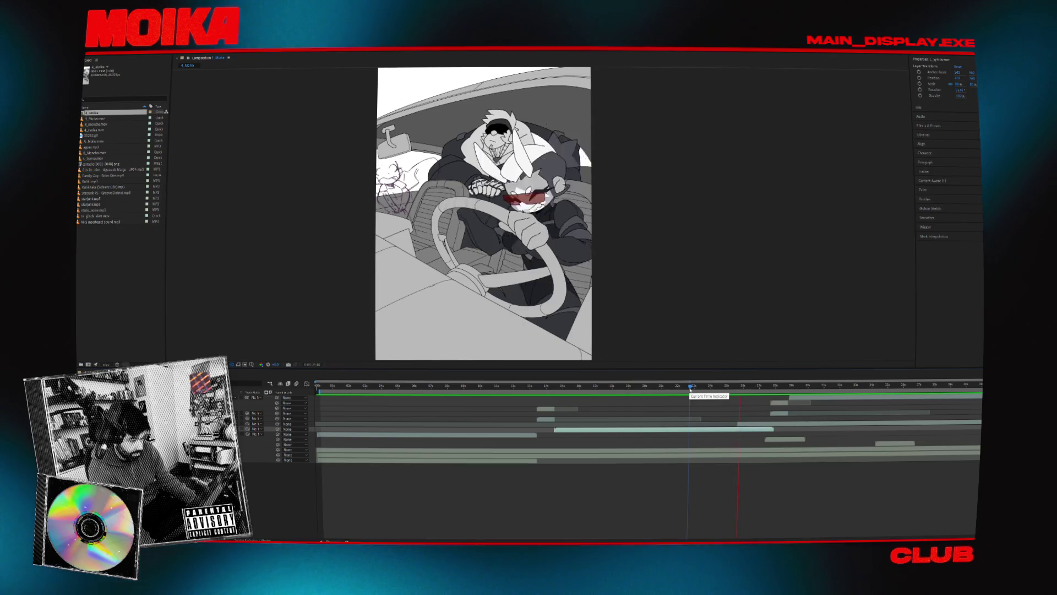
{"action": "mouse_move", "coordinate": [693, 387]}
{"action": "left_mouse_down"}
{"action": "mouse_move", "coordinate": [663, 389]}
{"action": "mouse_move", "coordinate": [770, 396]}
{"action": "mouse_move", "coordinate": [703, 389]}
{"action": "left_mouse_up"}
Undo a stray adjustment layer, then add a red solid layer and move it to the top.
{"action": "right_click", "coordinate": [469, 418]}
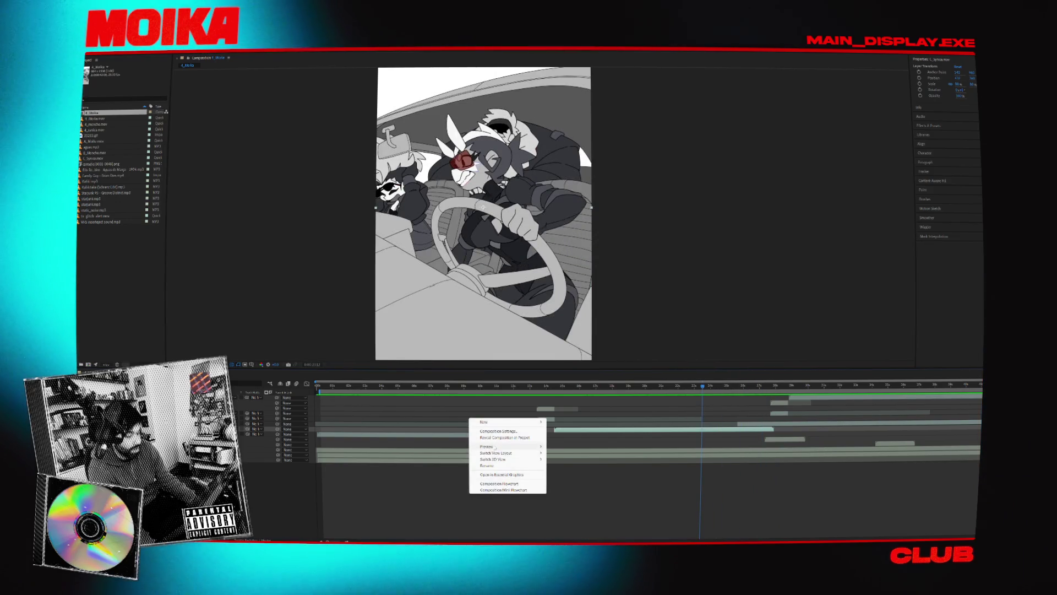
{"action": "mouse_move", "coordinate": [503, 422]}
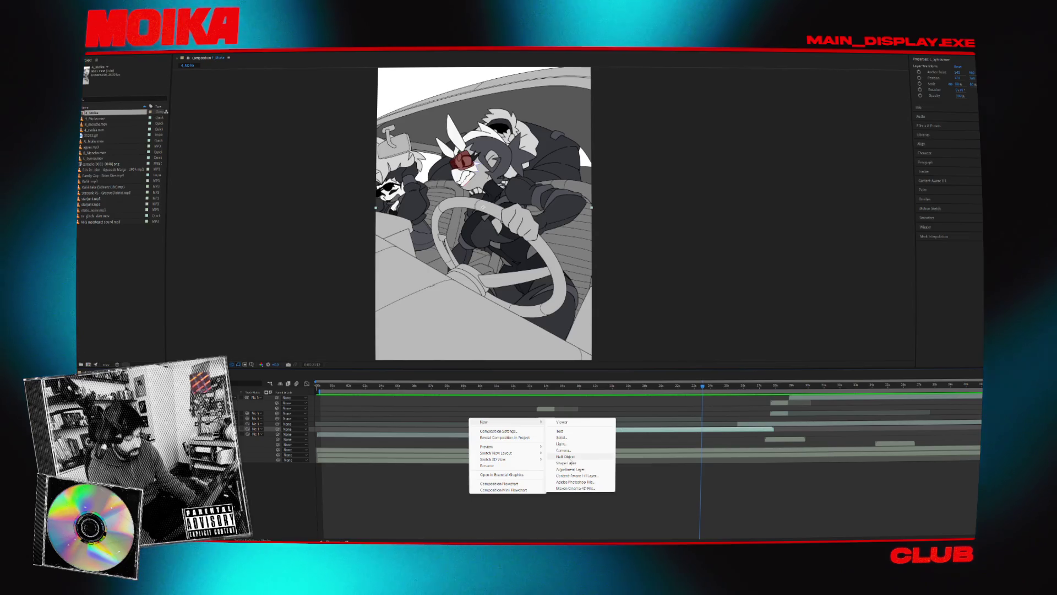
{"action": "left_click", "coordinate": [574, 470]}
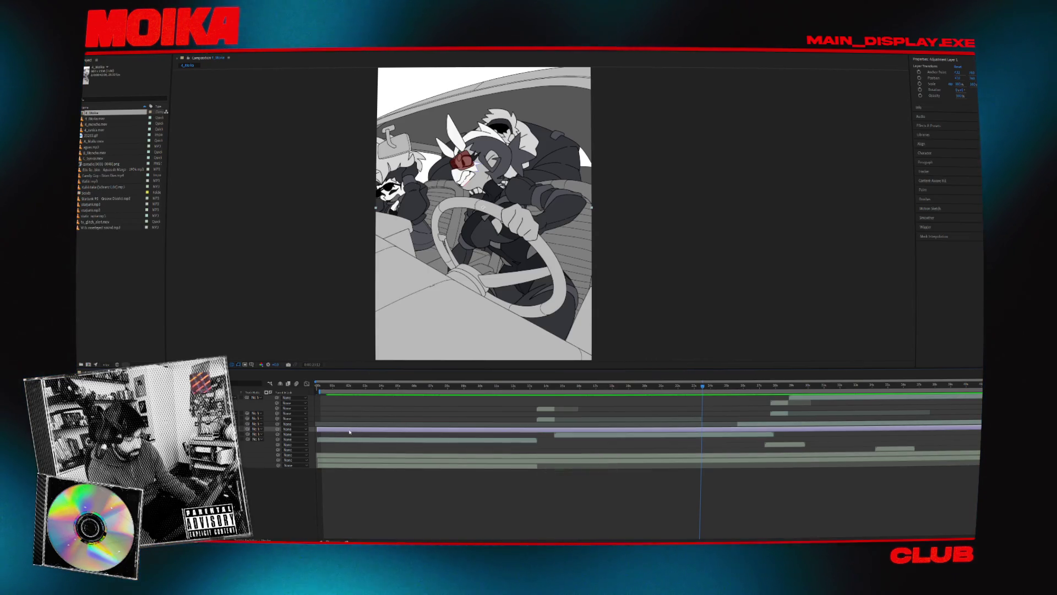
{"action": "key", "text": "ctrl+z"}
{"action": "right_click", "coordinate": [165, 398]}
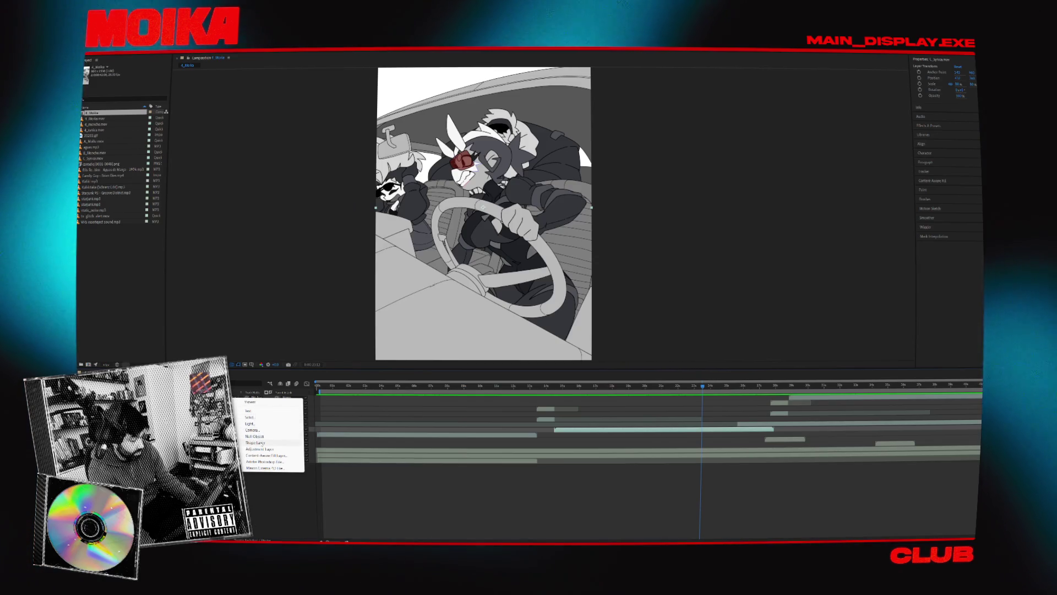
{"action": "left_click", "coordinate": [256, 418]}
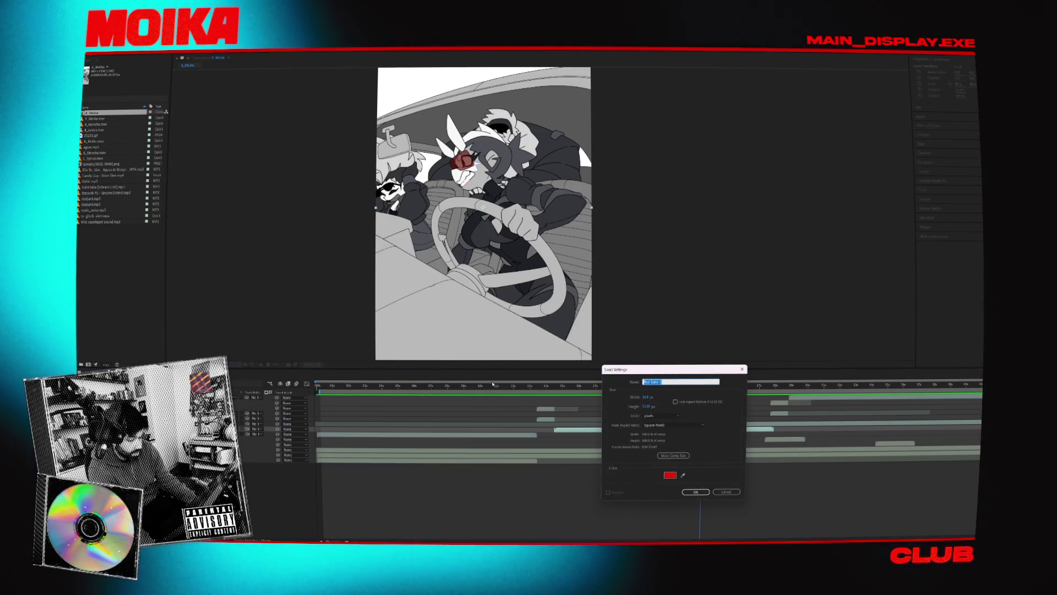
{"action": "left_click", "coordinate": [695, 491]}
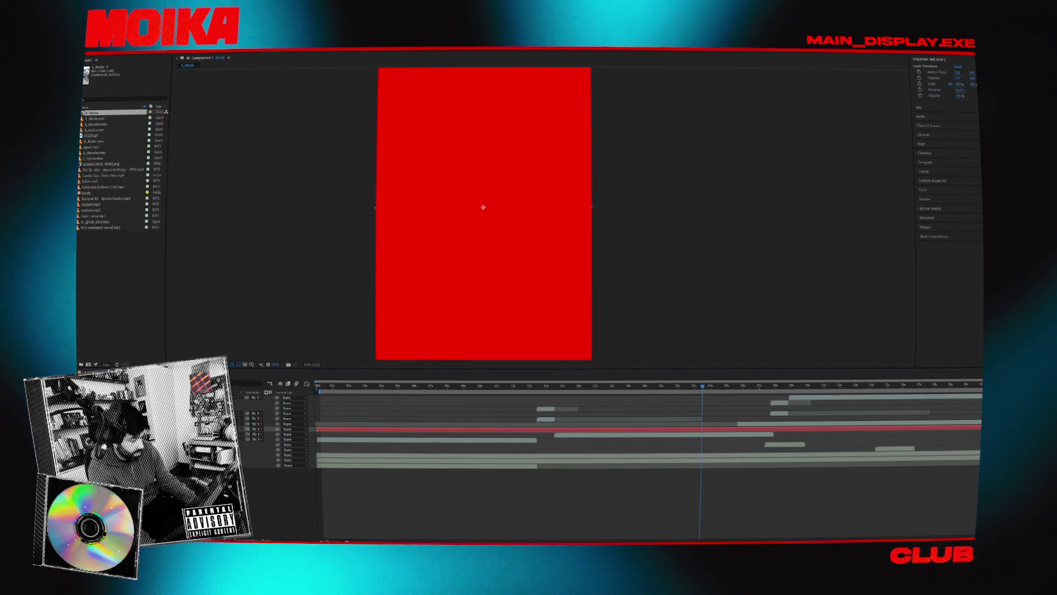
{"action": "key", "text": "ctrl+shift+bracketright"}
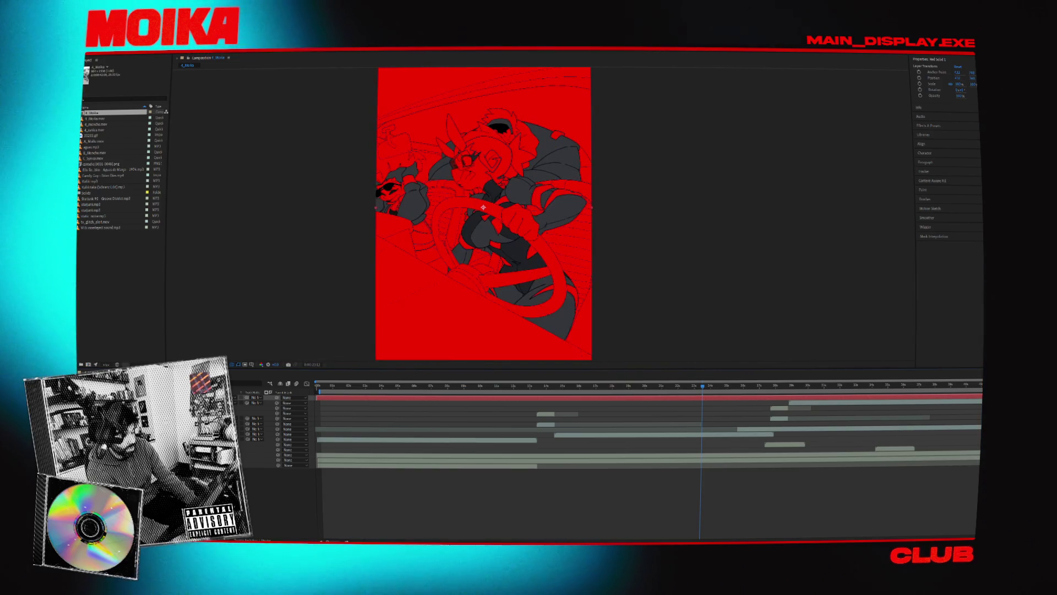
{"action": "left_click_drag", "start_coordinate": [373, 309], "coordinate": [398, 309]}
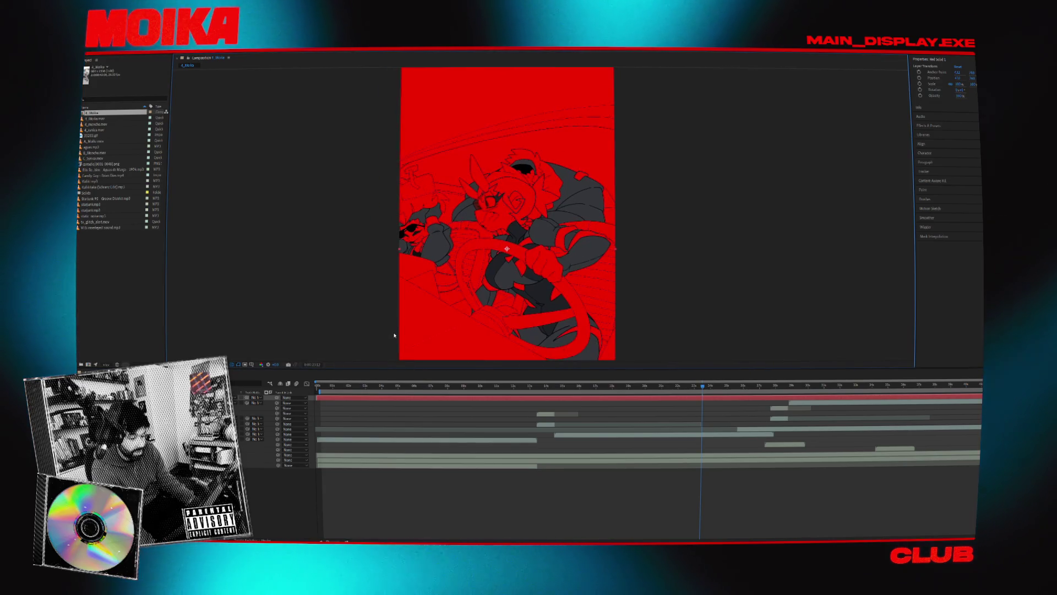
{"action": "left_click_drag", "start_coordinate": [436, 278], "coordinate": [424, 258]}
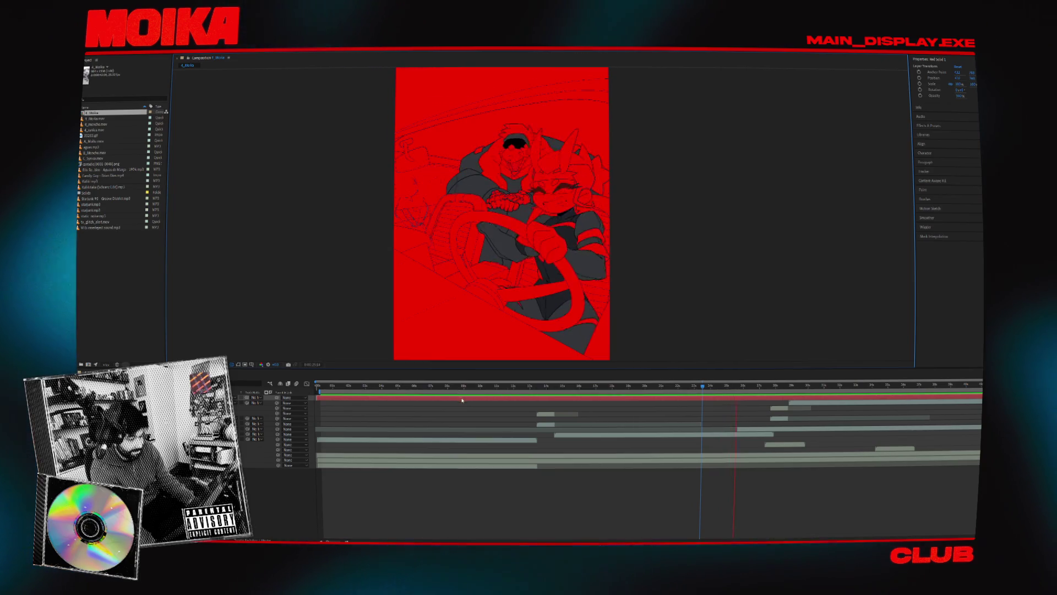
{"action": "left_click", "coordinate": [374, 384]}
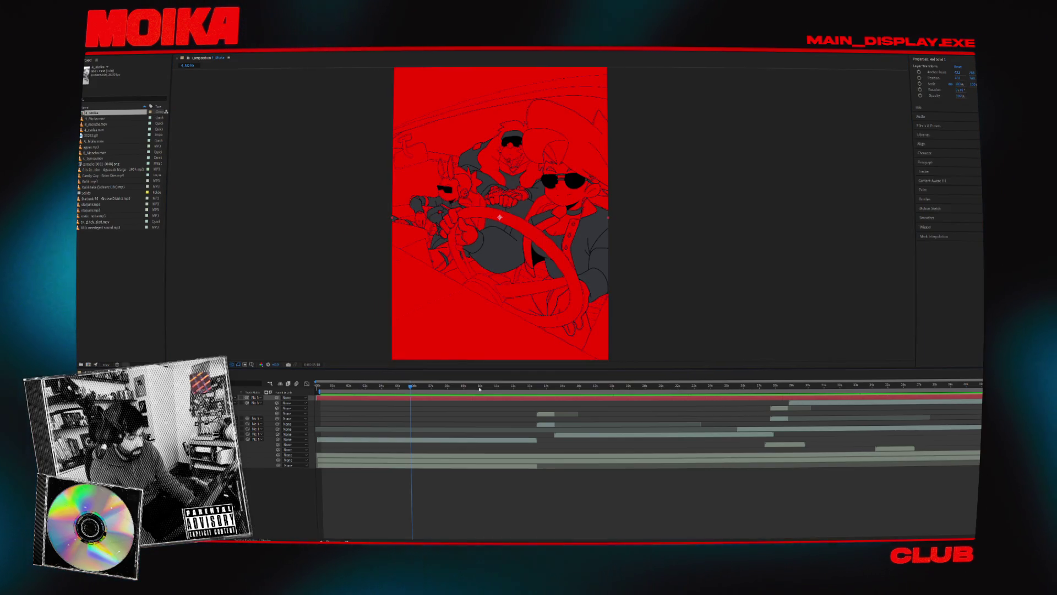
{"action": "left_click", "coordinate": [554, 389]}
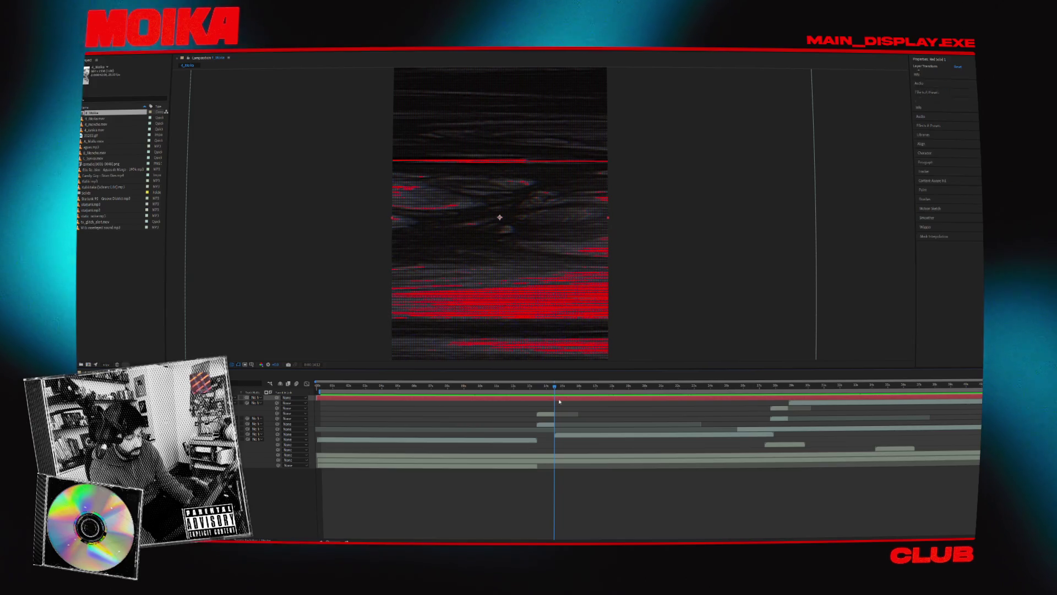
Split the red solid layer at two frames, then close the project via the save prompt.
{"action": "key", "text": "ctrl+shift+d"}
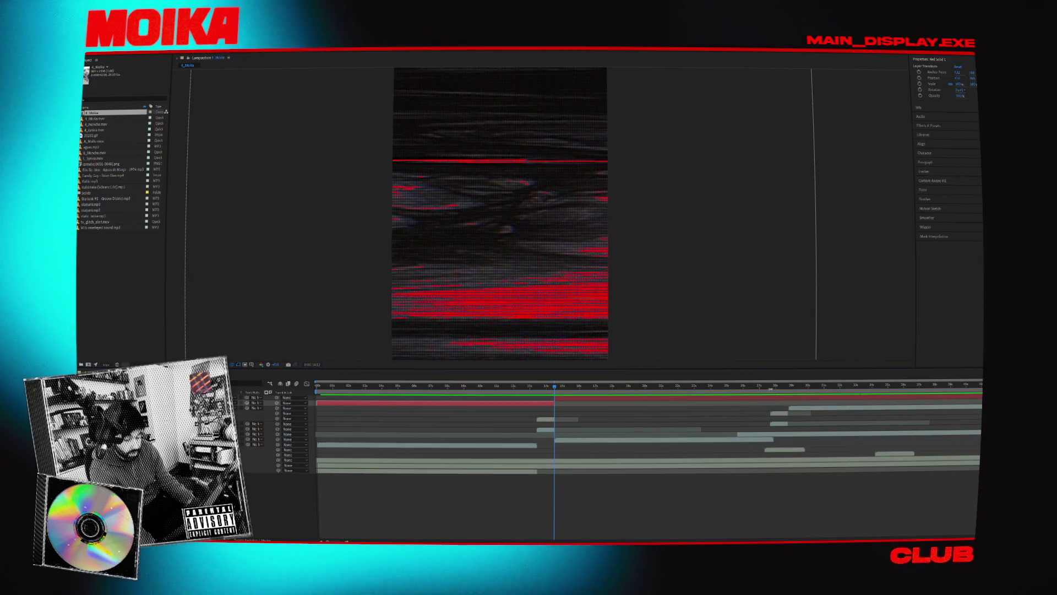
{"action": "left_click", "coordinate": [772, 388]}
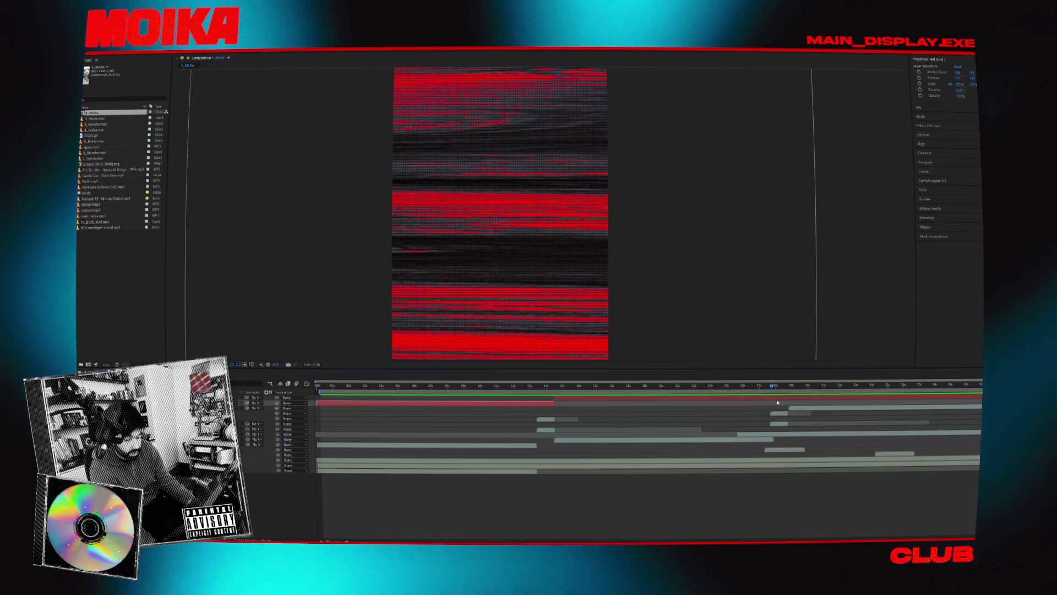
{"action": "key", "text": "ctrl+shift+d"}
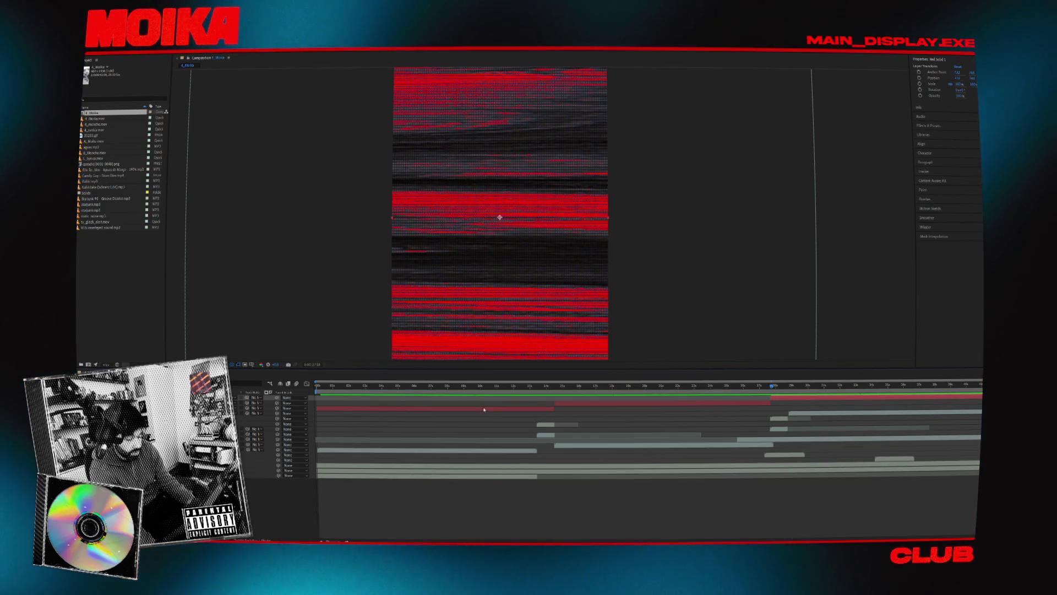
{"action": "left_click_drag", "start_coordinate": [474, 388], "coordinate": [469, 388]}
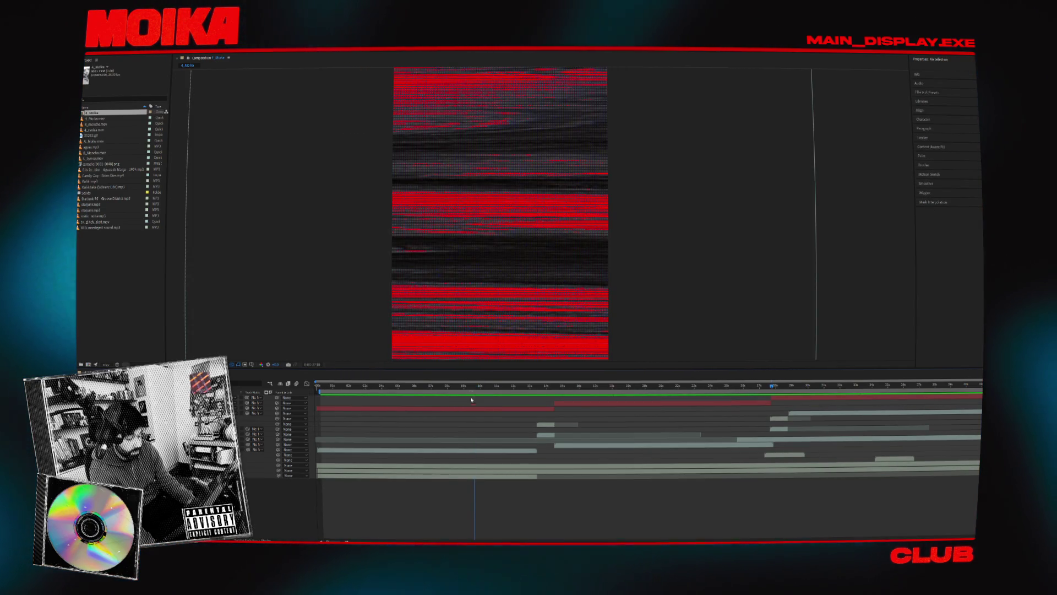
{"action": "left_click", "coordinate": [401, 246]}
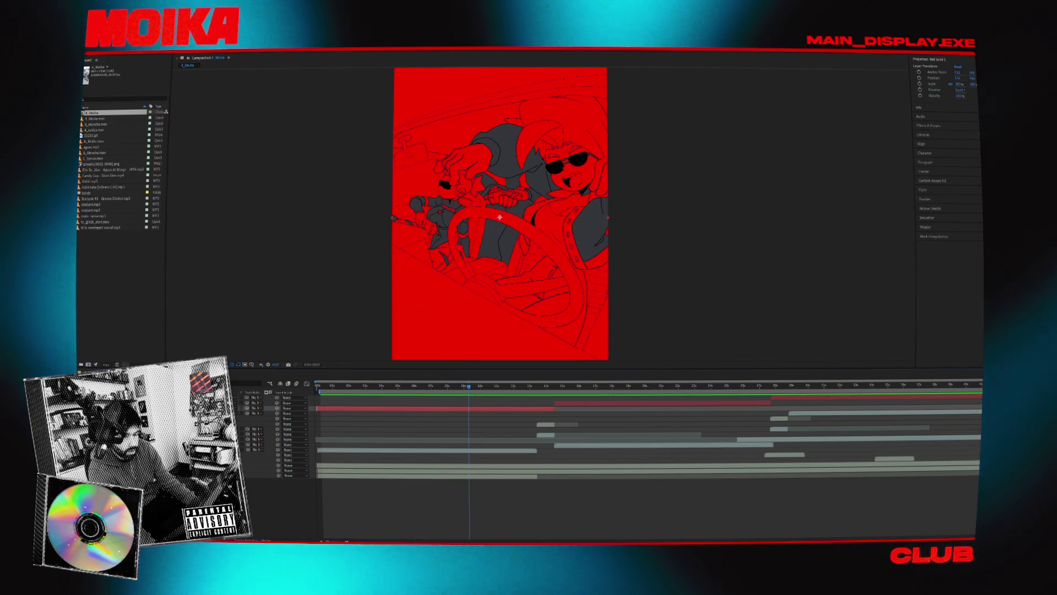
{"action": "key", "text": "ctrl+q"}
{"action": "left_click", "coordinate": [548, 299]}
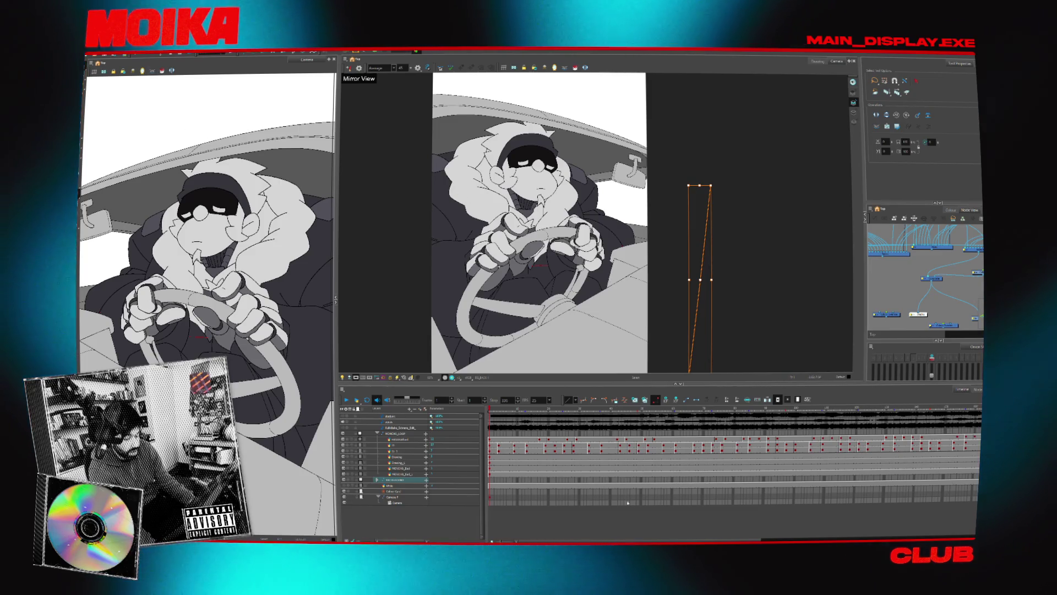
Launch Adobe After Effects 2024 via Windows search and reopen the recent 'Car radio after' project.
{"action": "key", "text": "super"}
{"action": "type", "text": "aft"}
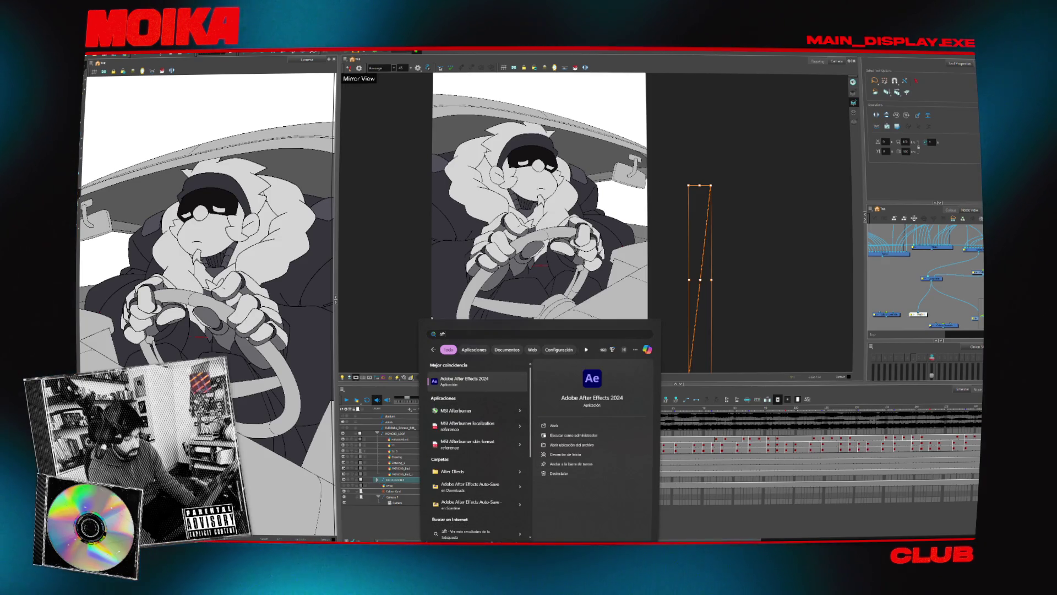
{"action": "left_click", "coordinate": [473, 388]}
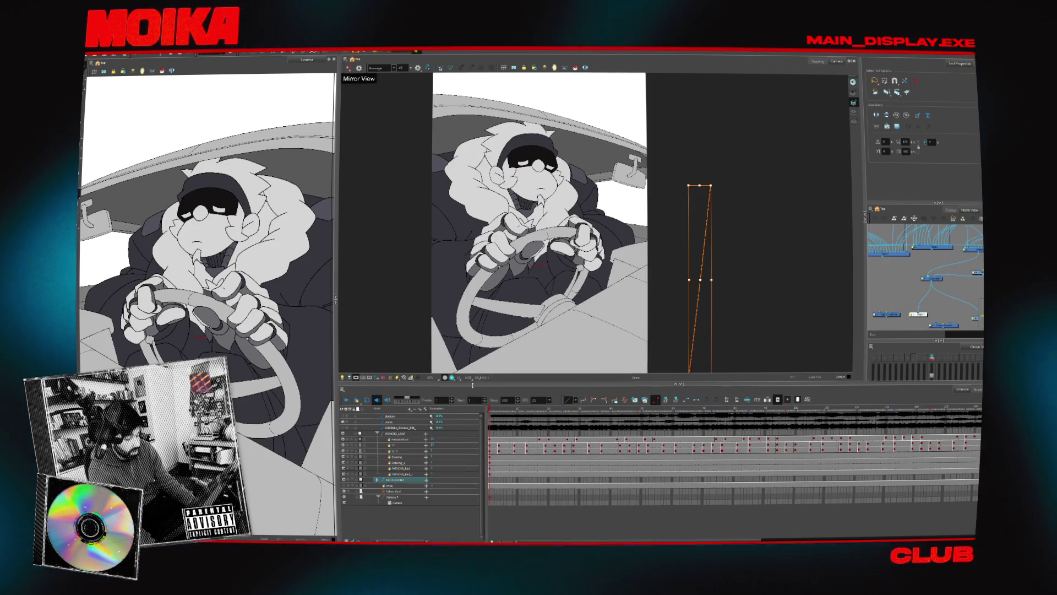
{"action": "key", "text": "super"}
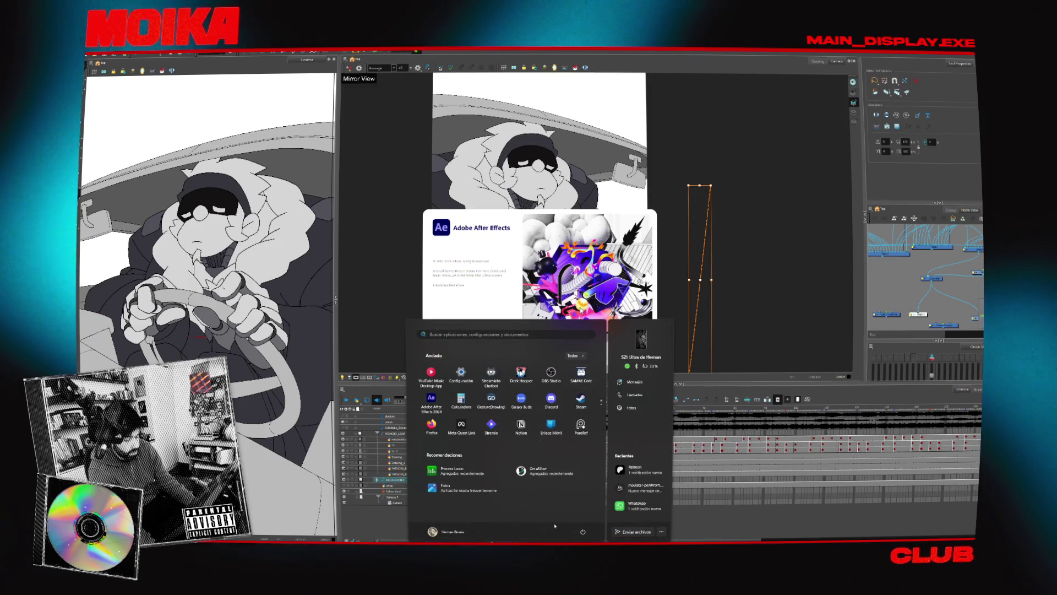
{"action": "key", "text": "super"}
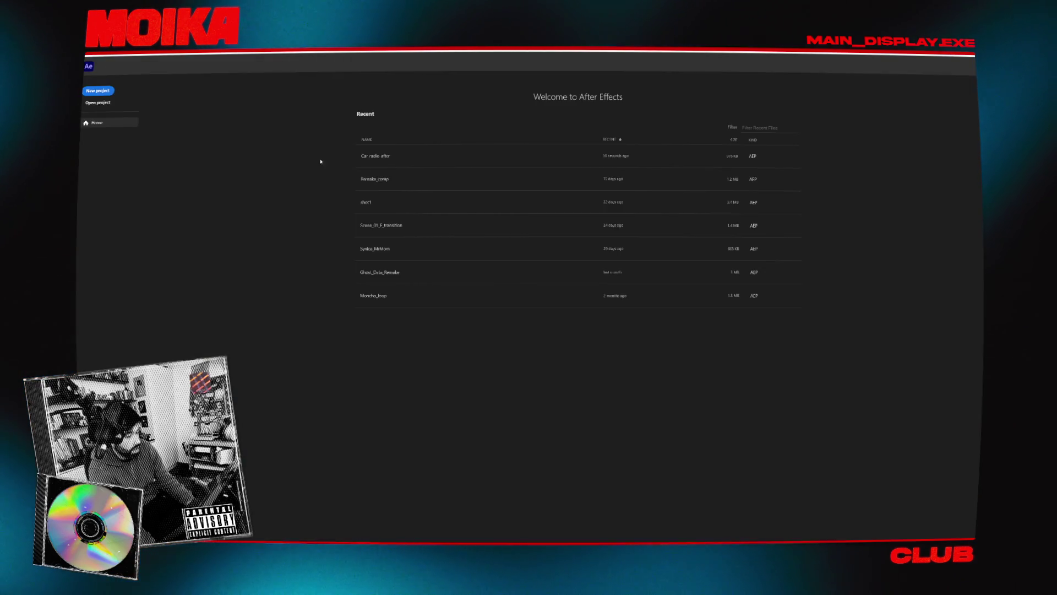
{"action": "left_click", "coordinate": [392, 158]}
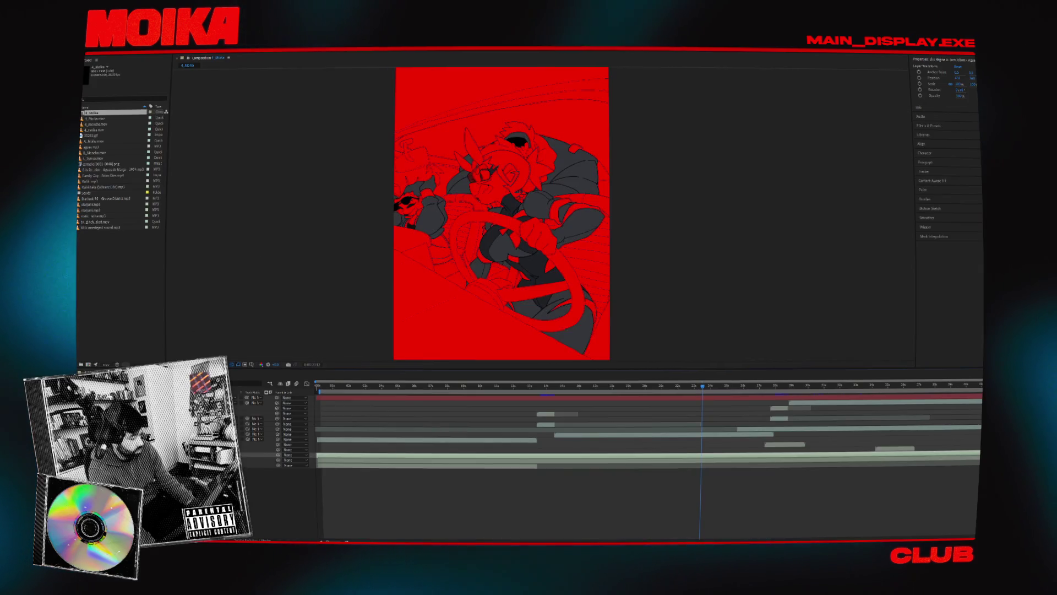
Add the camradio PNG sequence as the top layer, set Multiply mode and about 59% opacity.
{"action": "left_click", "coordinate": [103, 318]}
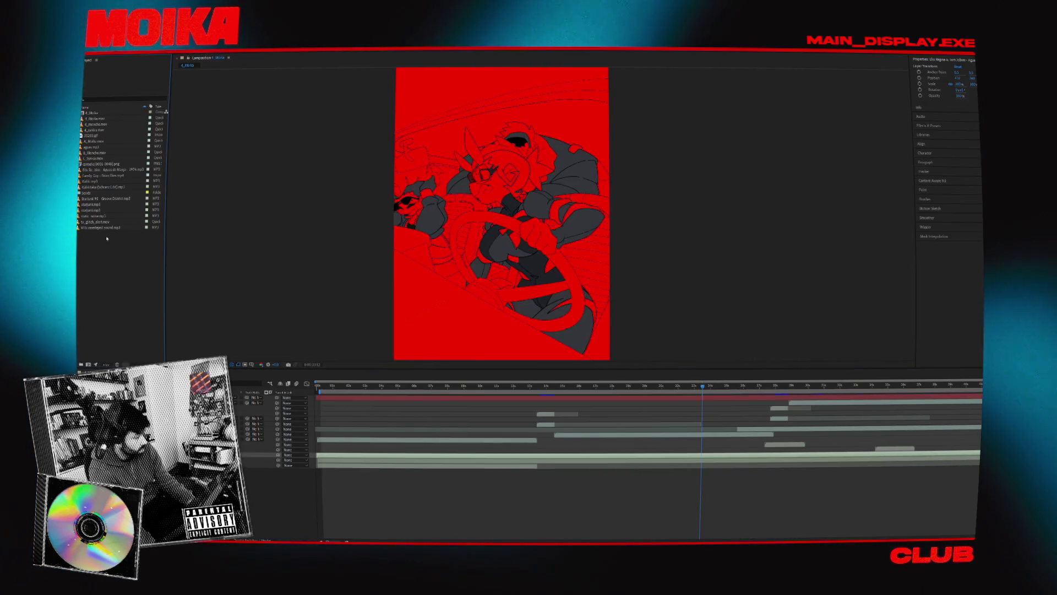
{"action": "left_click", "coordinate": [113, 164]}
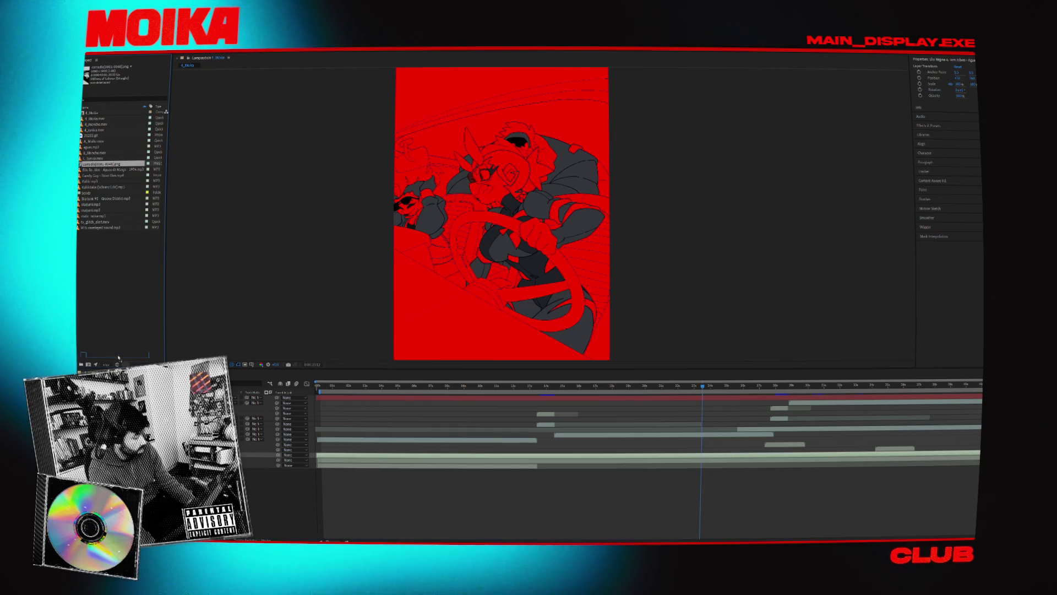
{"action": "key", "text": "ctrl+slash"}
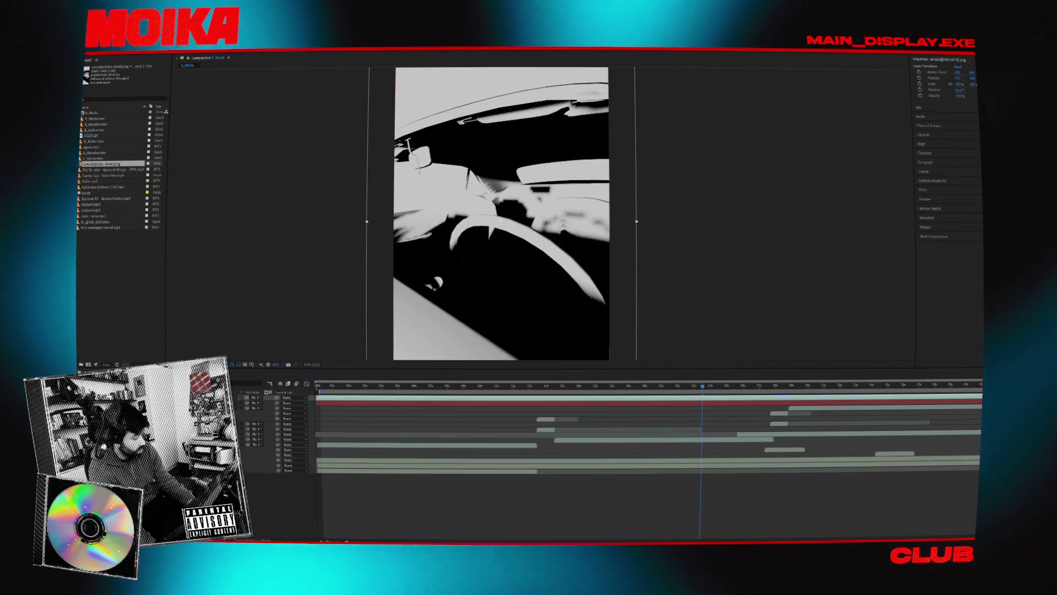
{"action": "left_click", "coordinate": [255, 397]}
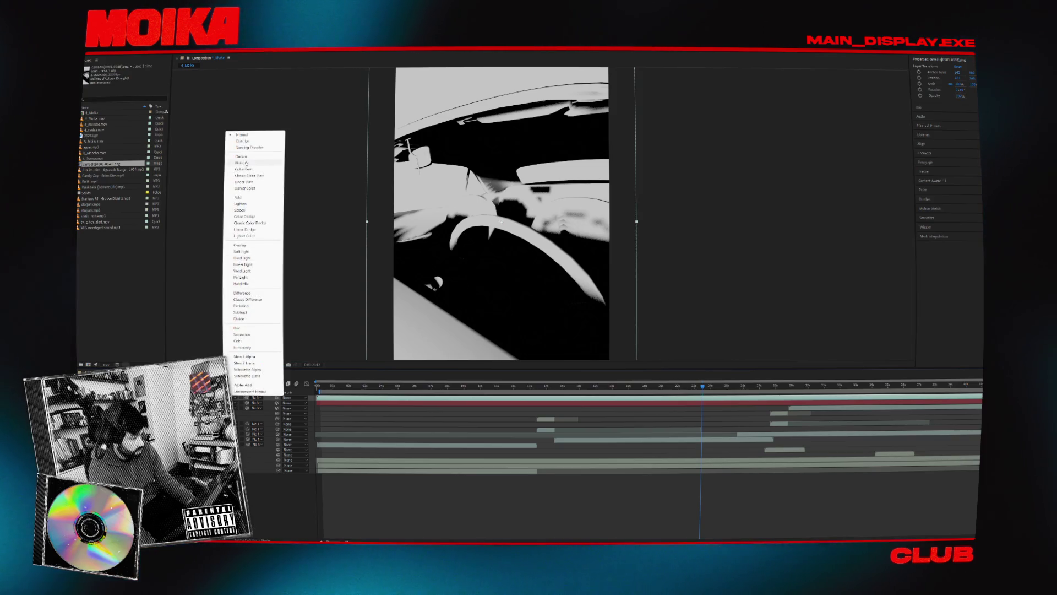
{"action": "left_click", "coordinate": [242, 163]}
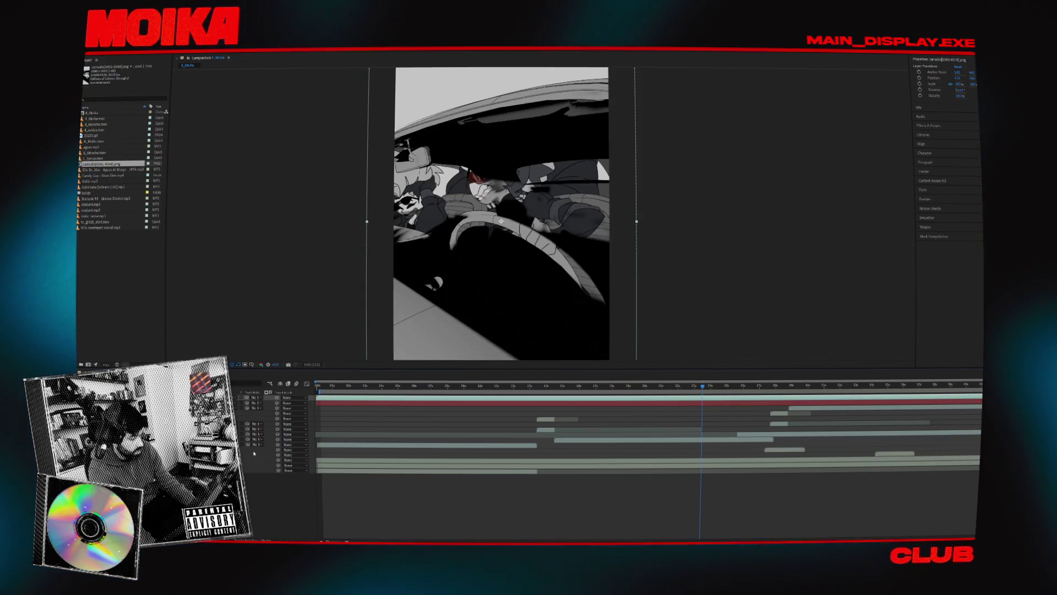
{"action": "mouse_move", "coordinate": [960, 95]}
{"action": "left_mouse_down"}
{"action": "mouse_move", "coordinate": [946, 95]}
{"action": "mouse_move", "coordinate": [961, 95]}
{"action": "left_mouse_up"}
Play the composited shot from the start, inspect the car render footage, then open car_radio_shot.blend.
{"action": "key", "text": "Home"}
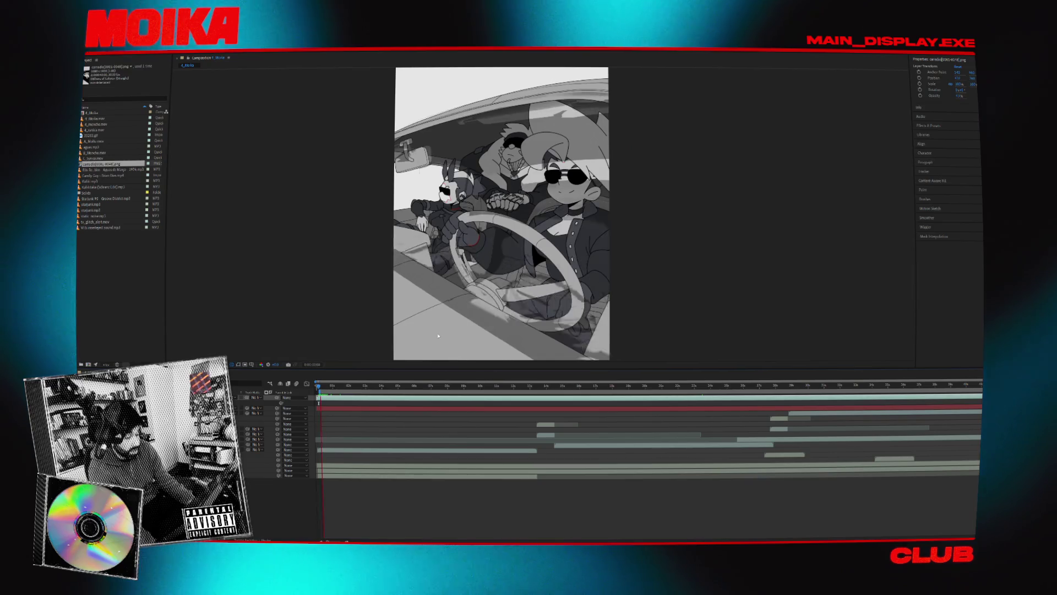
{"action": "key", "text": "space"}
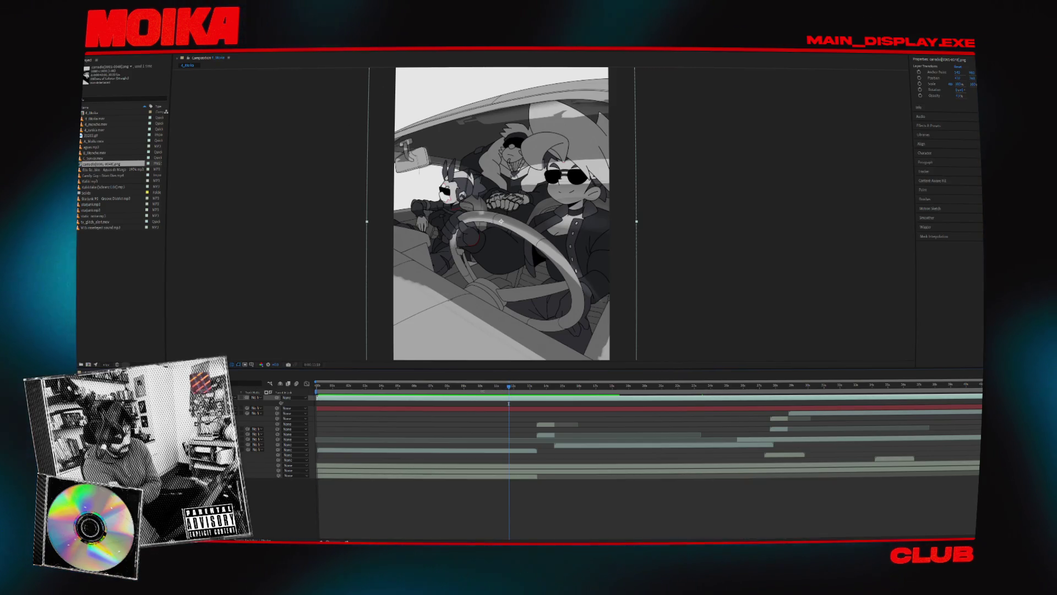
{"action": "double_click", "coordinate": [501, 221]}
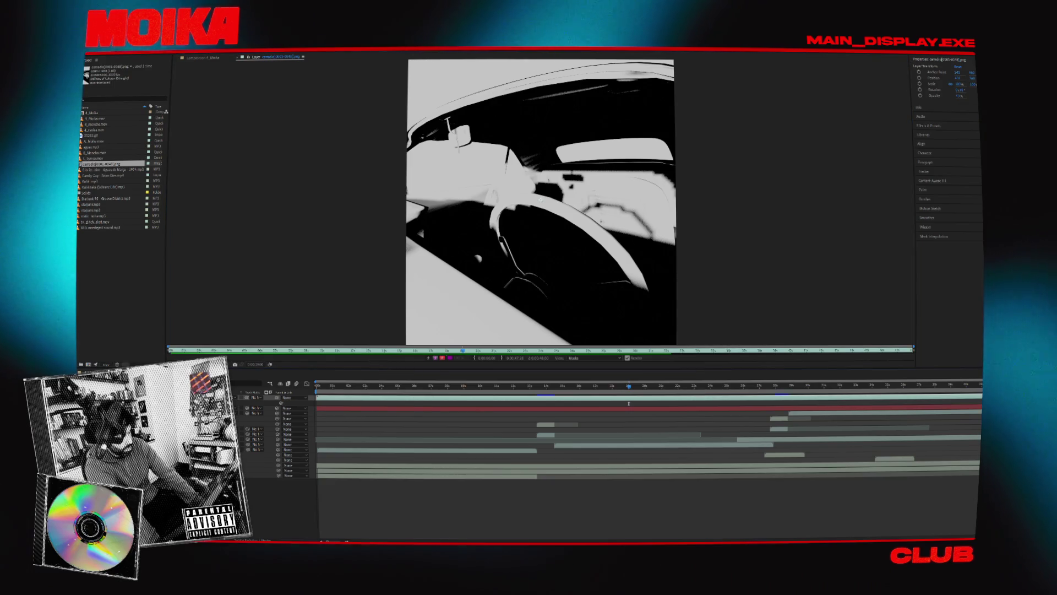
{"action": "left_click", "coordinate": [215, 59]}
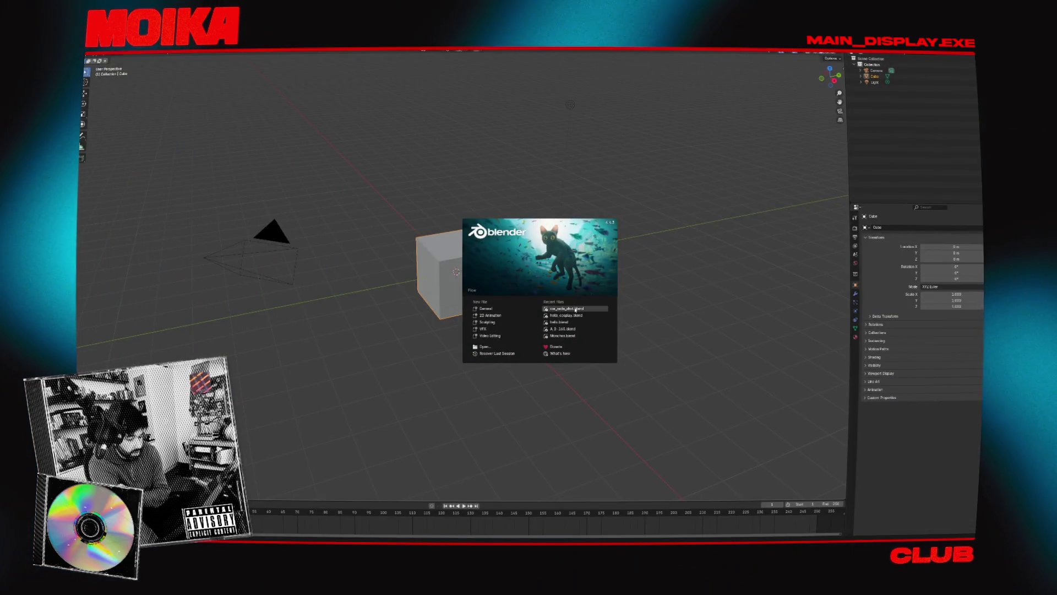
{"action": "left_click", "coordinate": [575, 309]}
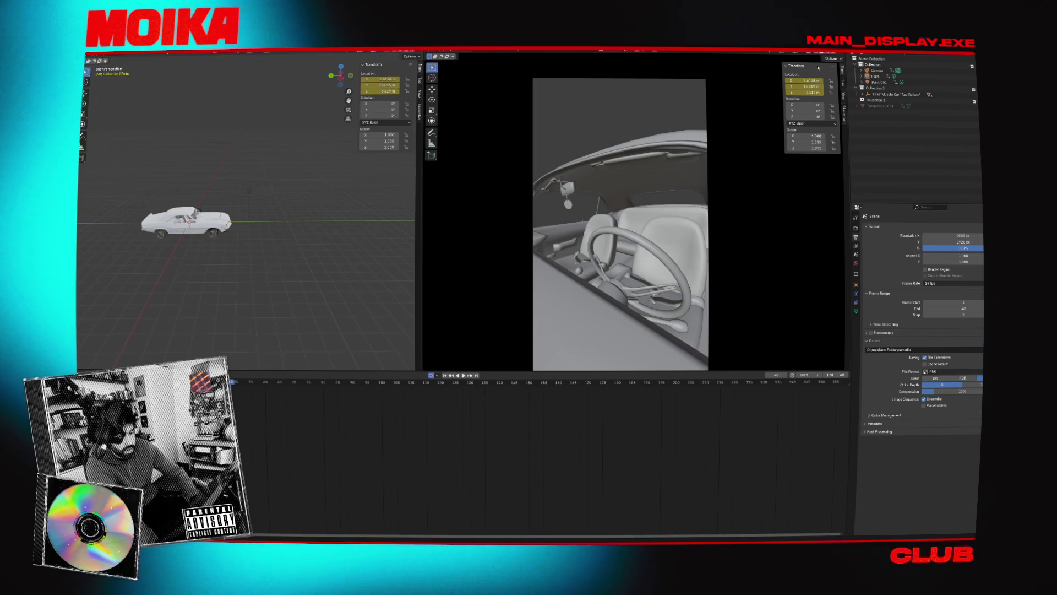
Make the tunnel visible and play the camera view's animation in rendered and solid shading.
{"action": "left_click", "coordinate": [836, 53]}
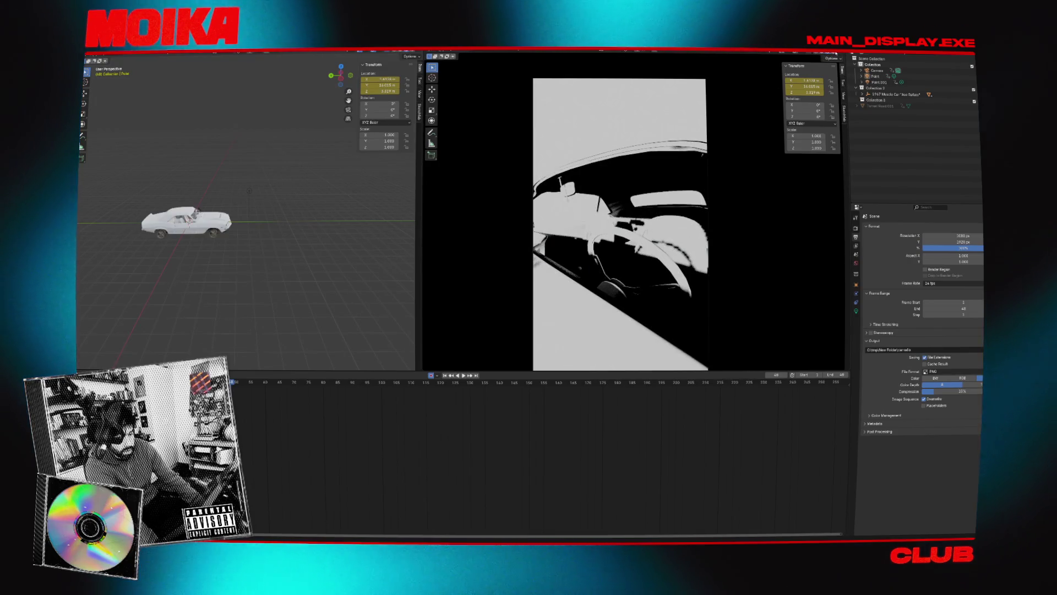
{"action": "left_click", "coordinate": [975, 101]}
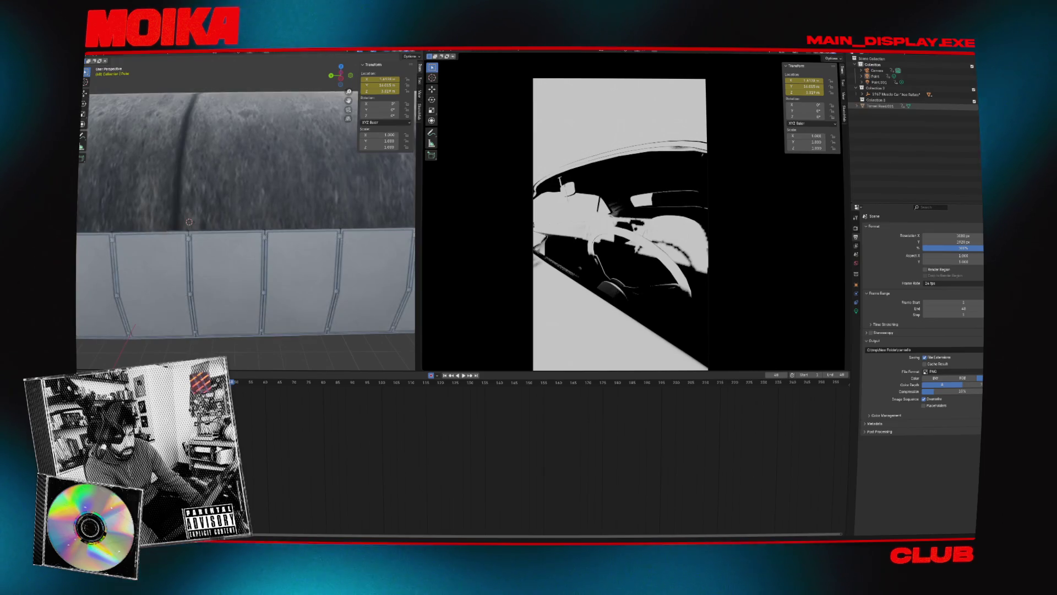
{"action": "left_click", "coordinate": [829, 62]}
{"action": "key", "text": "space"}
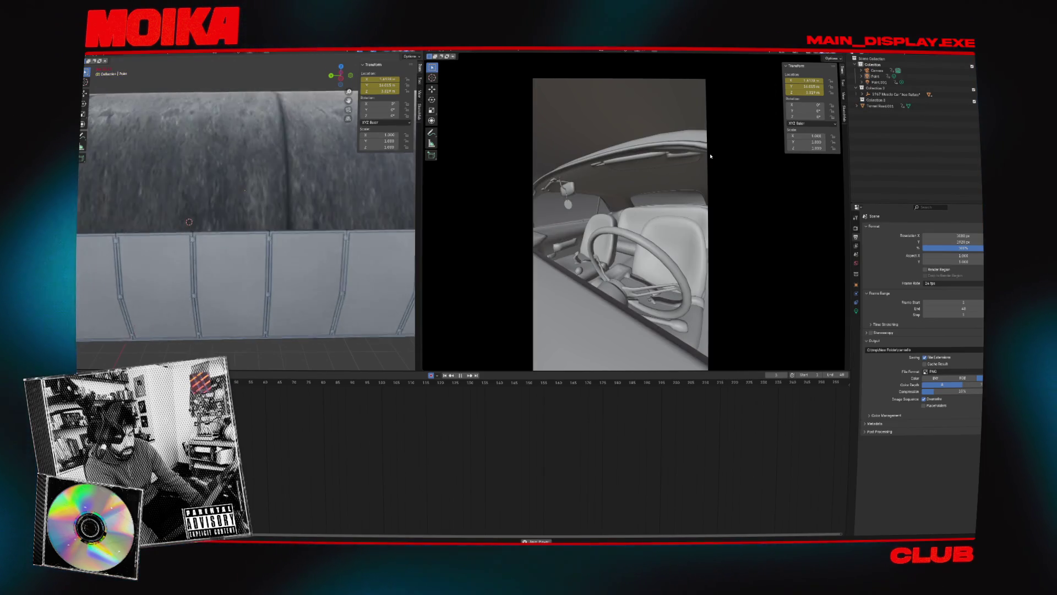
{"action": "left_click", "coordinate": [881, 106]}
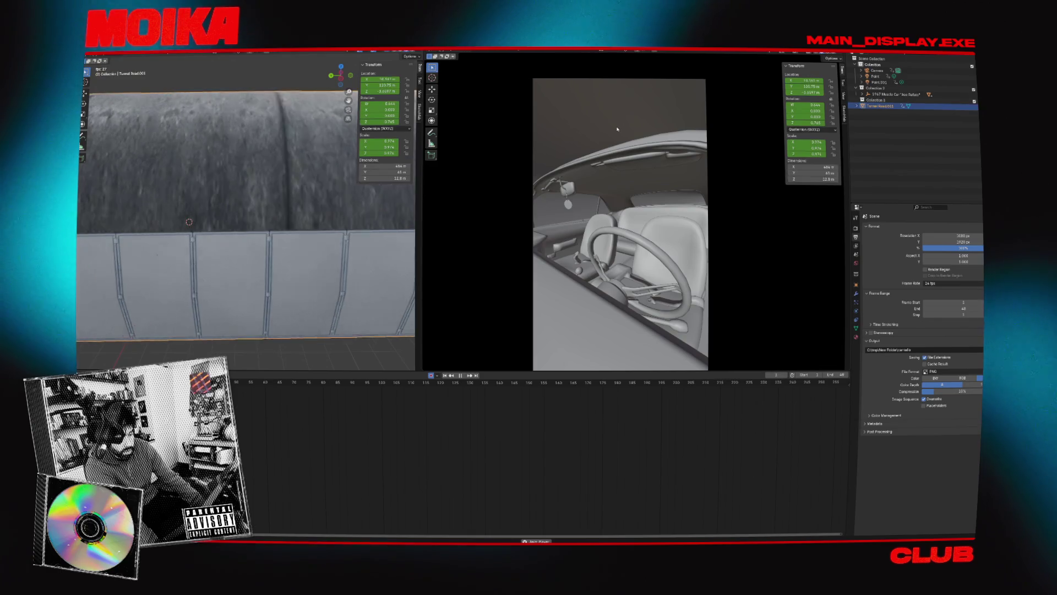
{"action": "key", "text": "space"}
{"action": "left_click", "coordinate": [835, 55]}
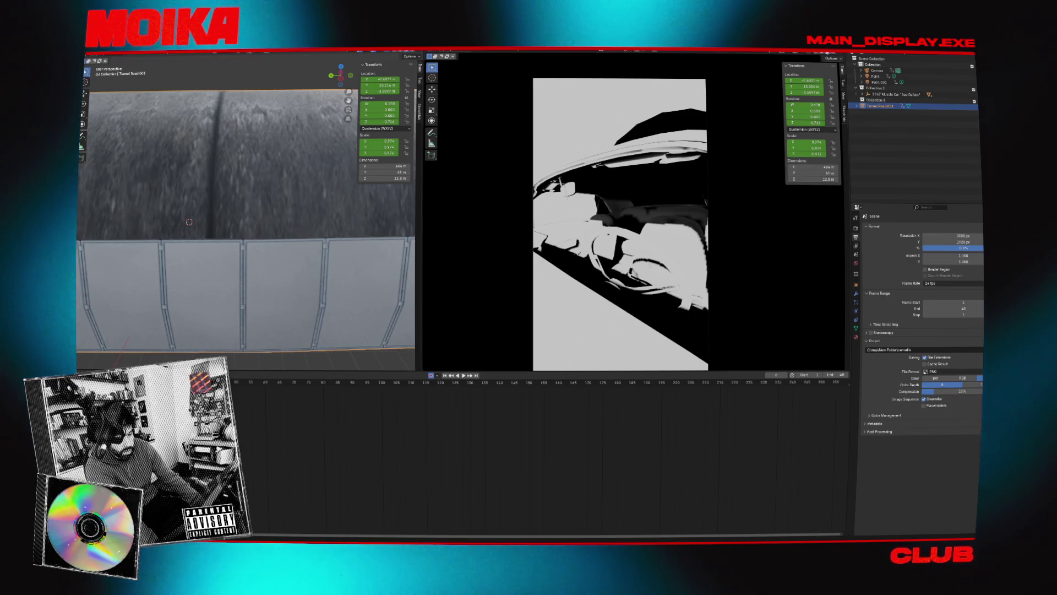
{"action": "left_click", "coordinate": [829, 56]}
Switch to rendered shading with the Combined render pass and play the animation through the scene camera.
{"action": "left_click", "coordinate": [841, 57]}
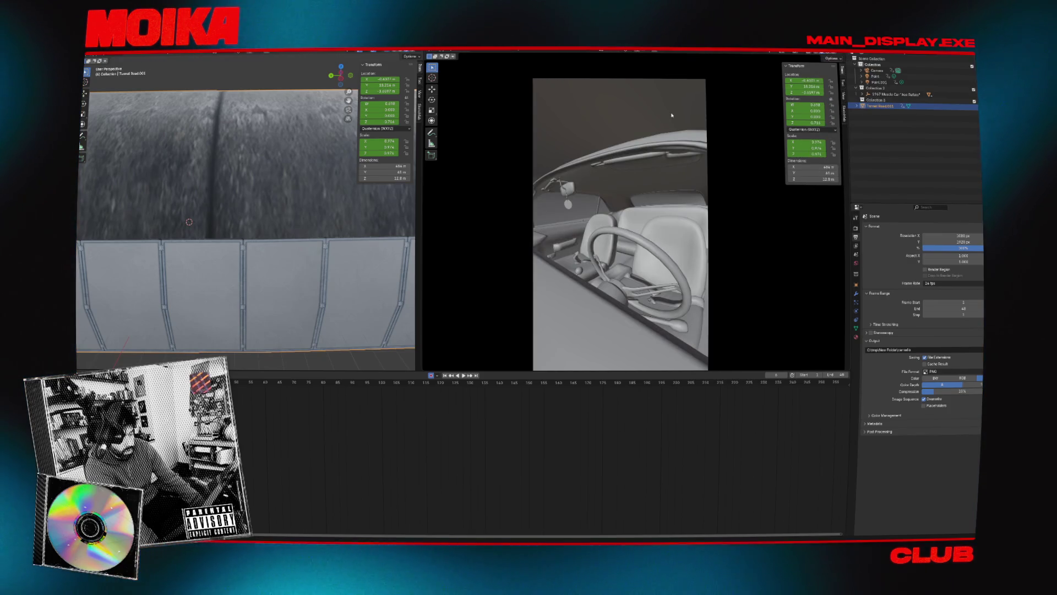
{"action": "key", "text": "KP_0"}
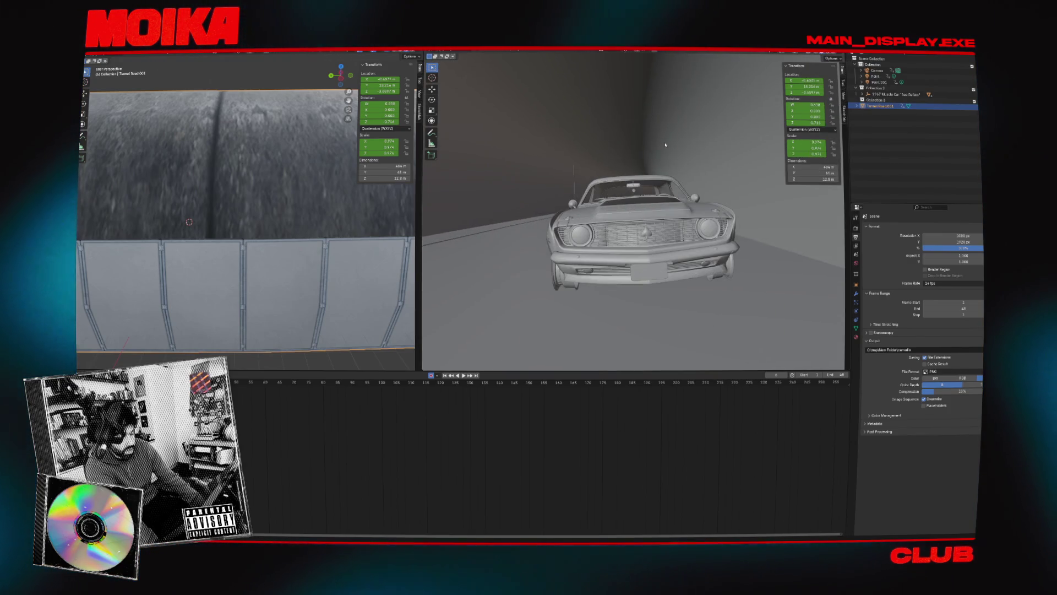
{"action": "left_click_drag", "start_coordinate": [665, 143], "coordinate": [799, 72]}
{"action": "left_click", "coordinate": [814, 58]}
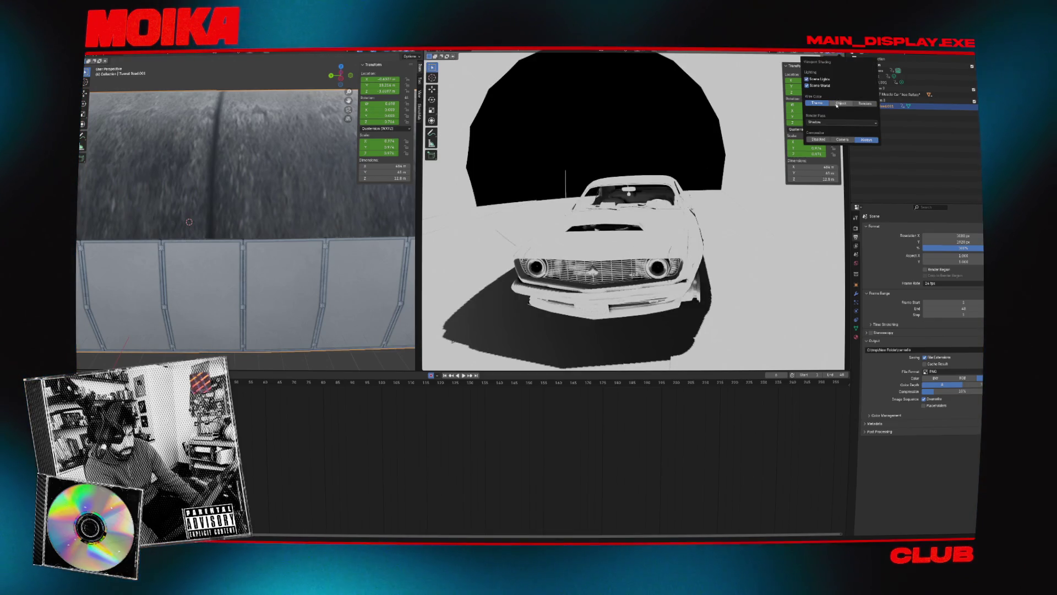
{"action": "left_click", "coordinate": [824, 123]}
{"action": "left_click", "coordinate": [771, 132]}
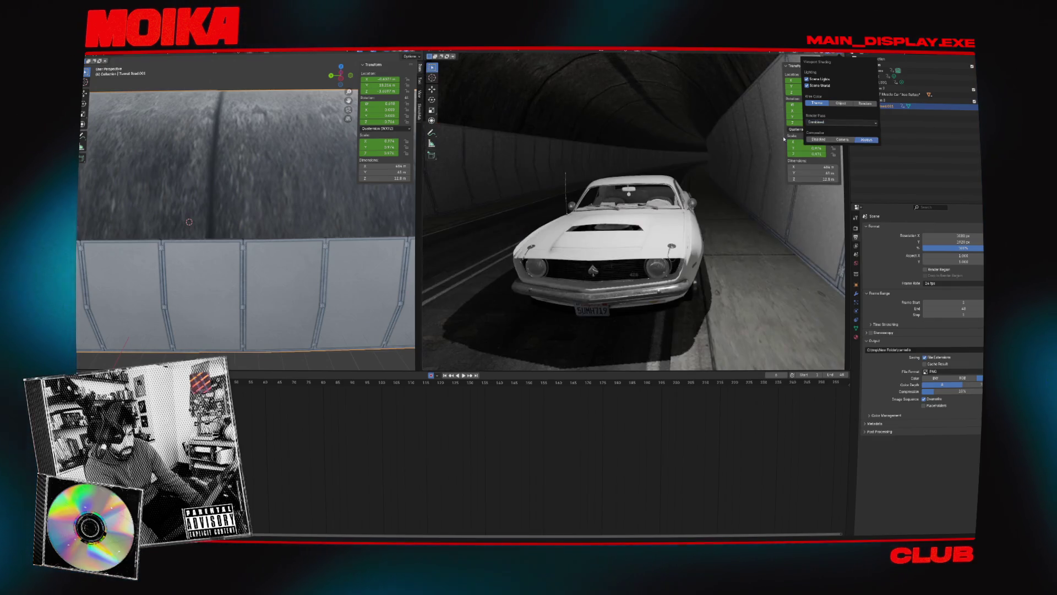
{"action": "key", "text": "space"}
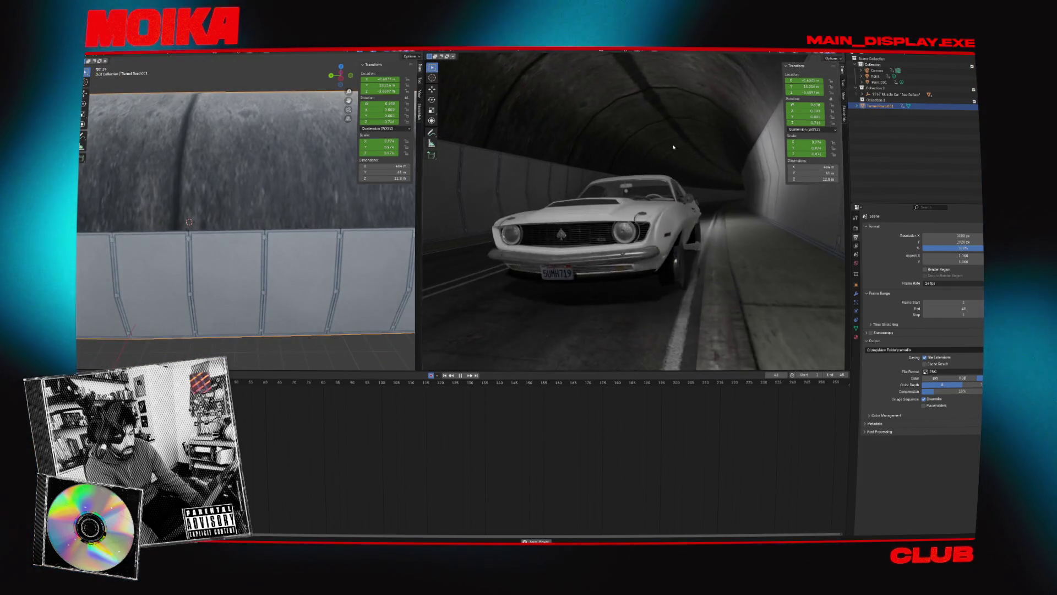
{"action": "key", "text": "KP_0"}
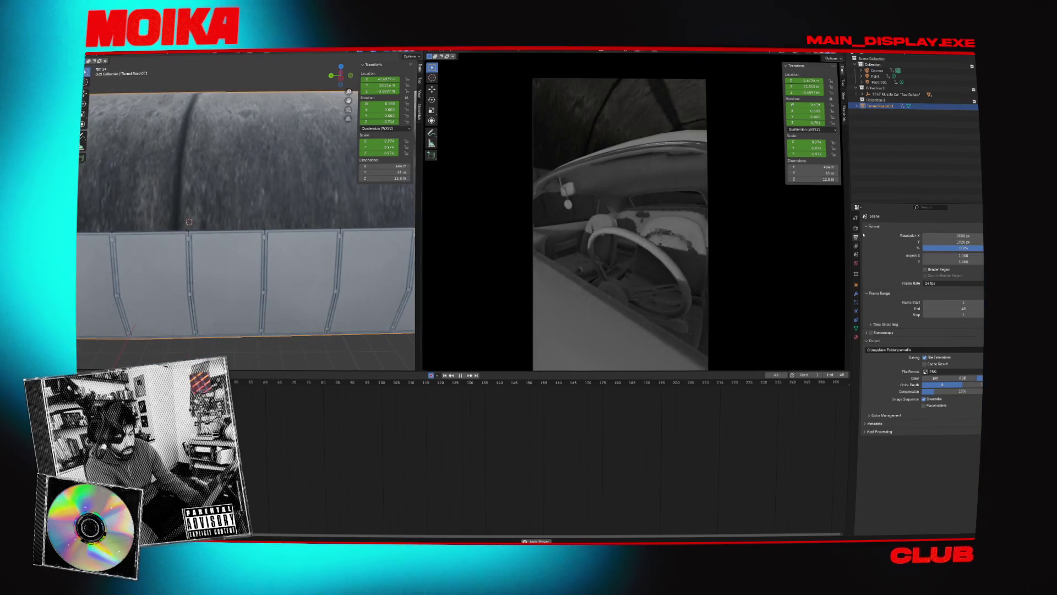
{"action": "left_click", "coordinate": [856, 228]}
{"action": "key", "text": "space"}
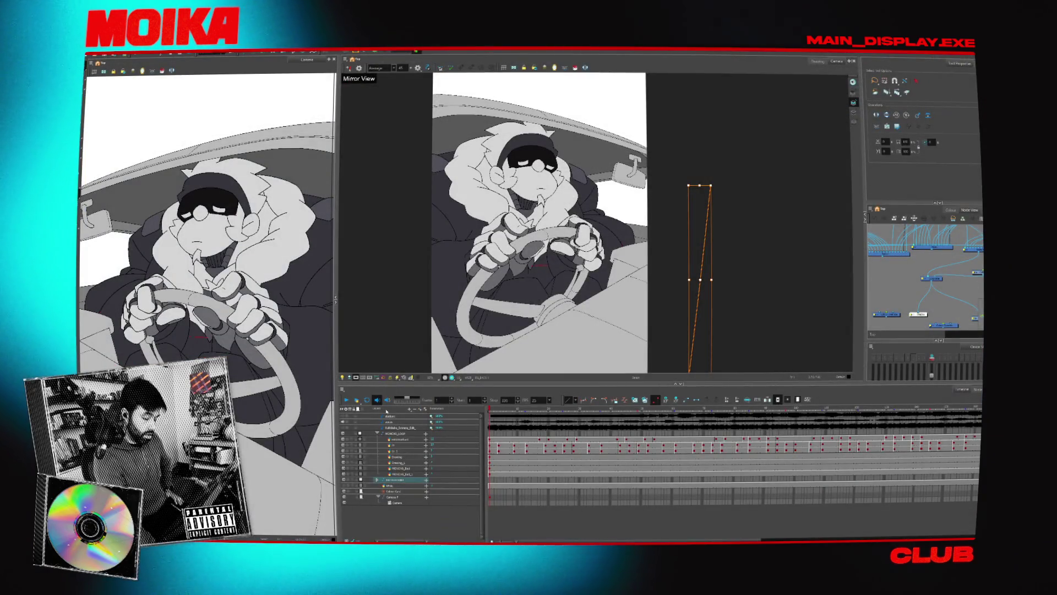
Scrub through the driver animation from frame 20, then delete the driver's drawing layers.
{"action": "left_click", "coordinate": [603, 409]}
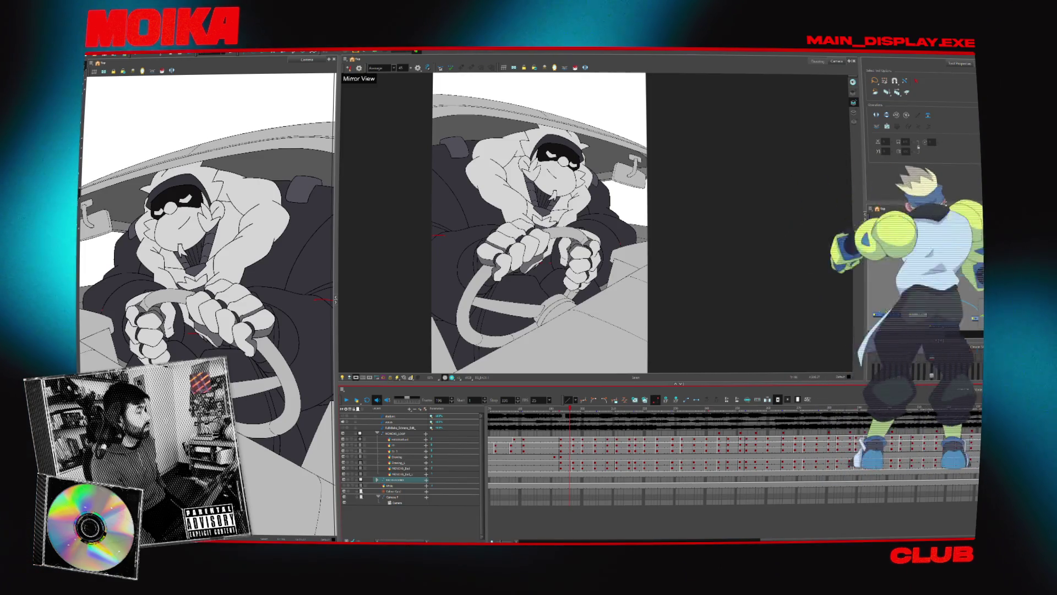
{"action": "left_click", "coordinate": [515, 412]}
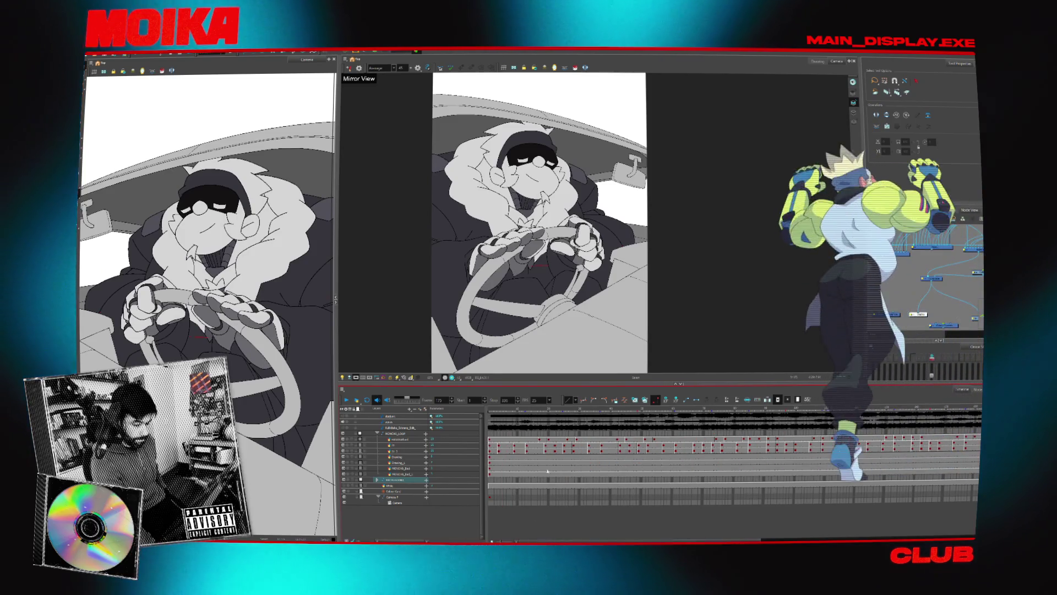
{"action": "left_click_drag", "start_coordinate": [603, 411], "coordinate": [831, 397]}
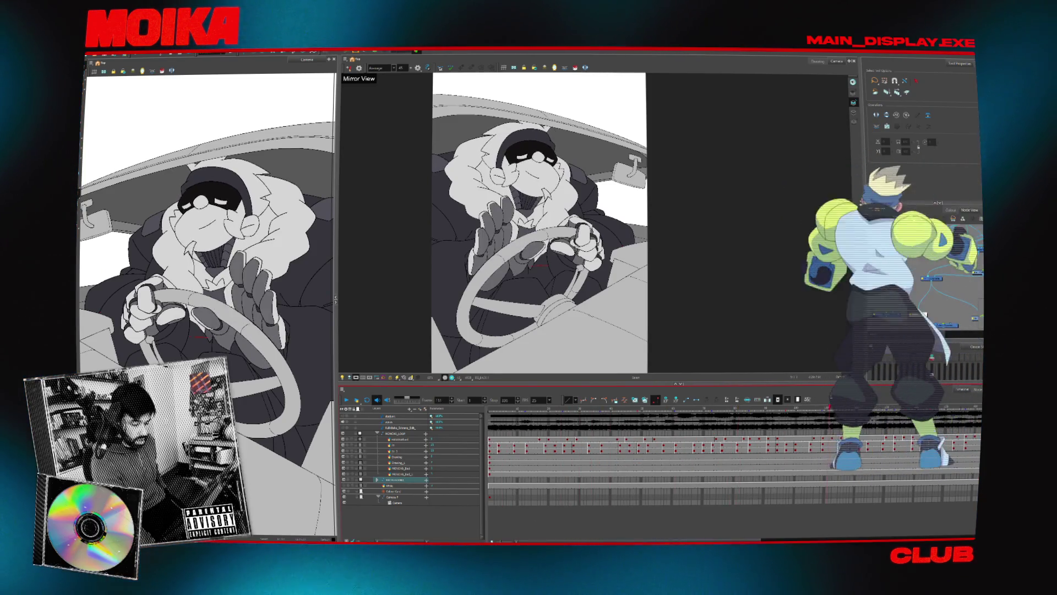
{"action": "key", "text": "Delete"}
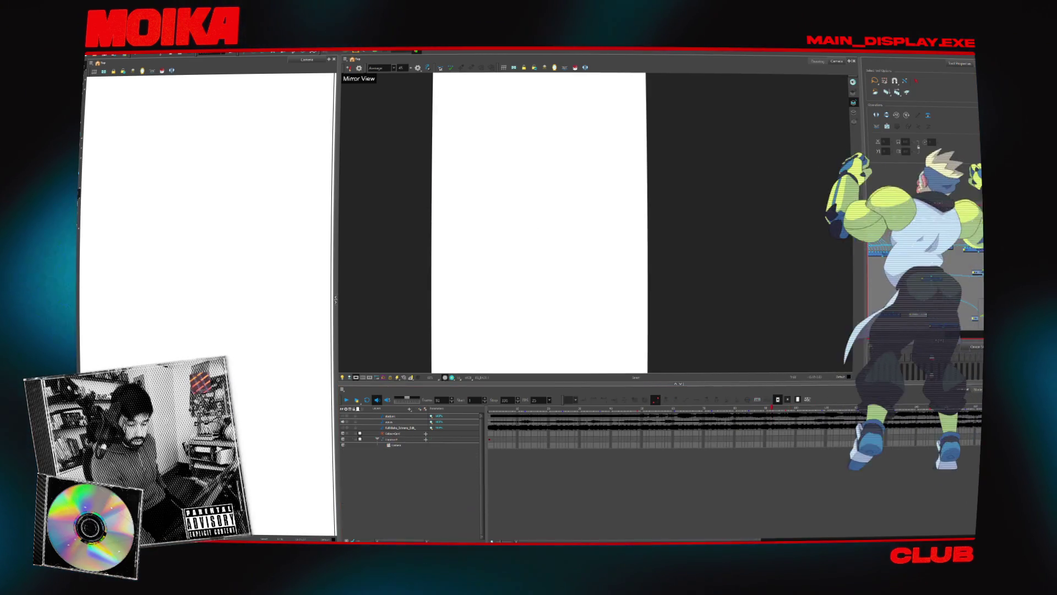
Undo the layer deletion and play back the three-character car-interior animation.
{"action": "key", "text": "ctrl+z"}
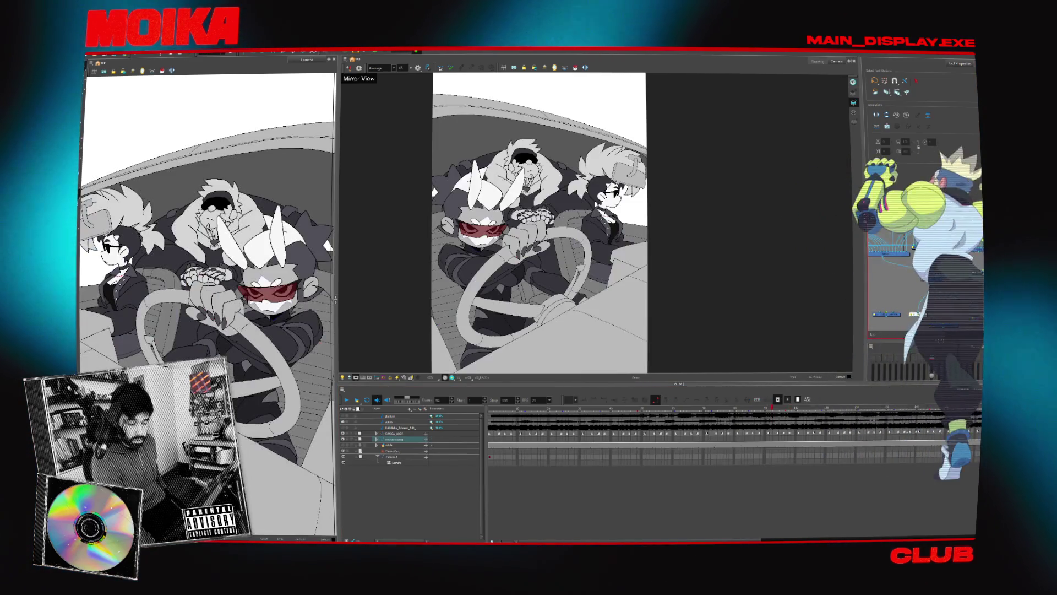
{"action": "key", "text": "space"}
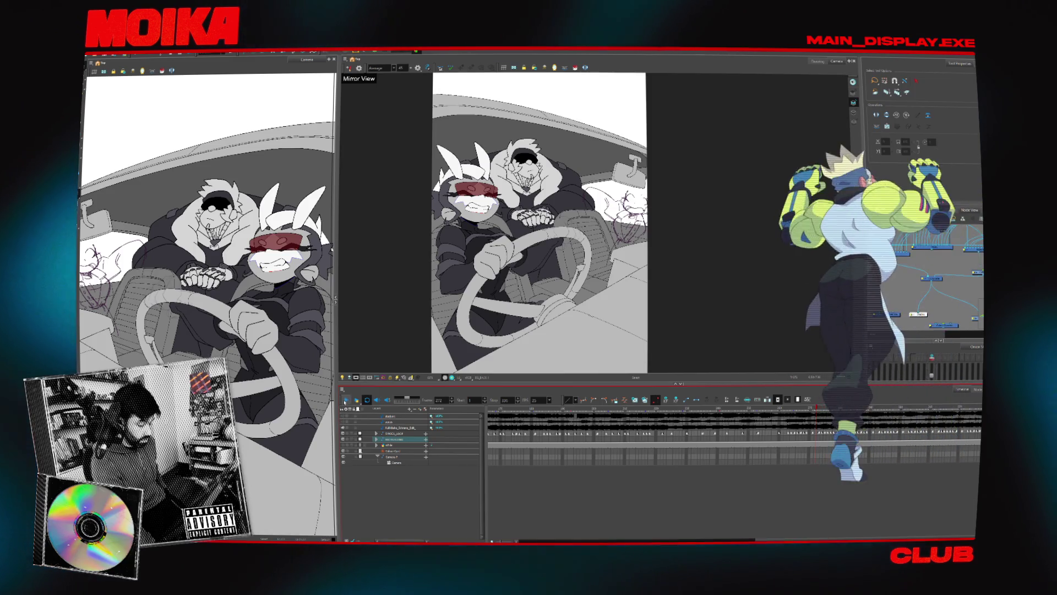
{"action": "left_click", "coordinate": [346, 400]}
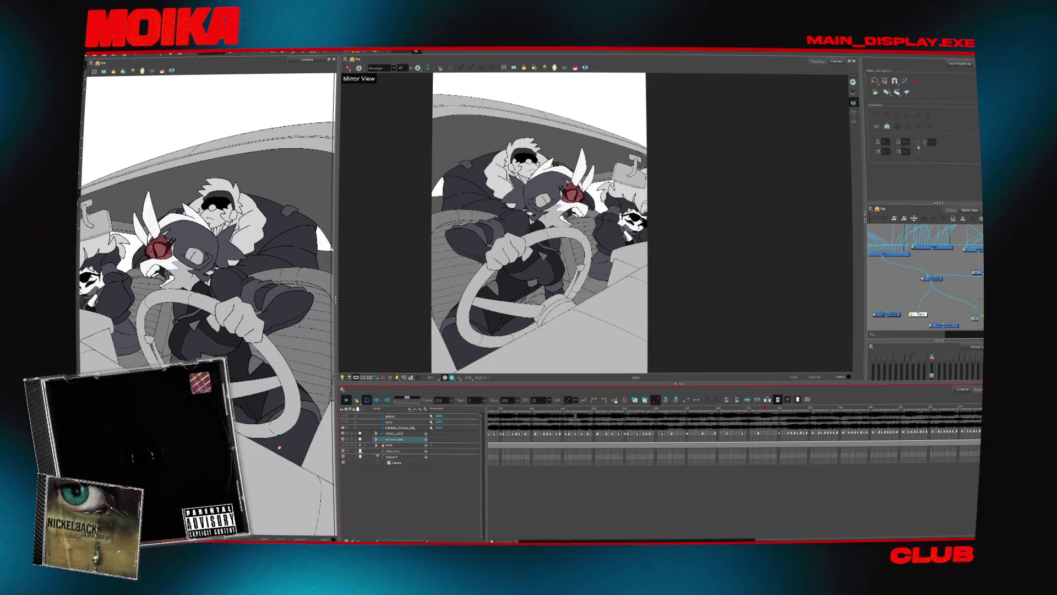
Move the Timeline playhead back to around frame 200 of the shot.
{"action": "left_click", "coordinate": [595, 419]}
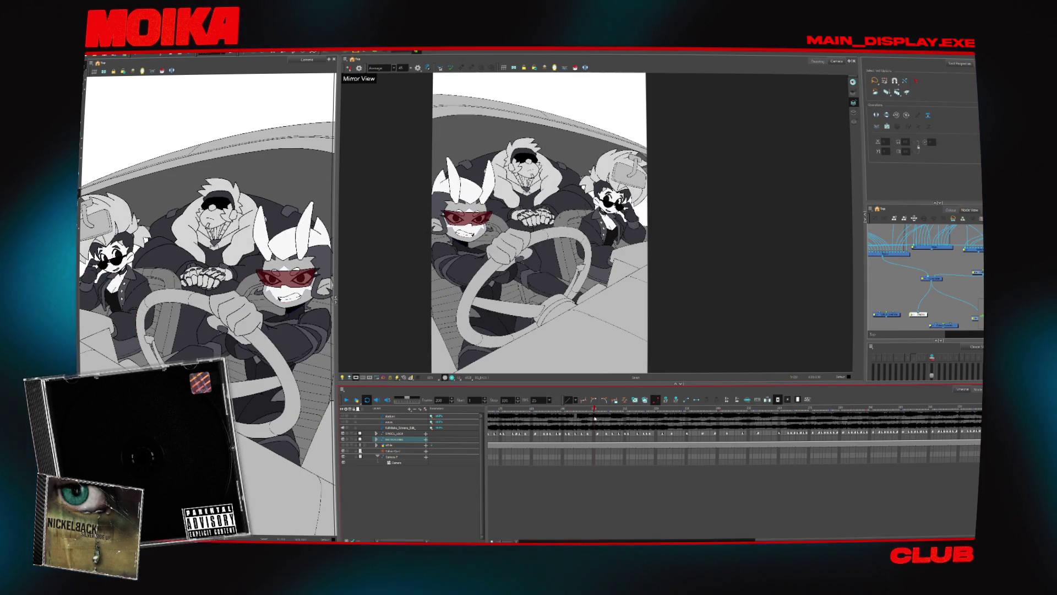